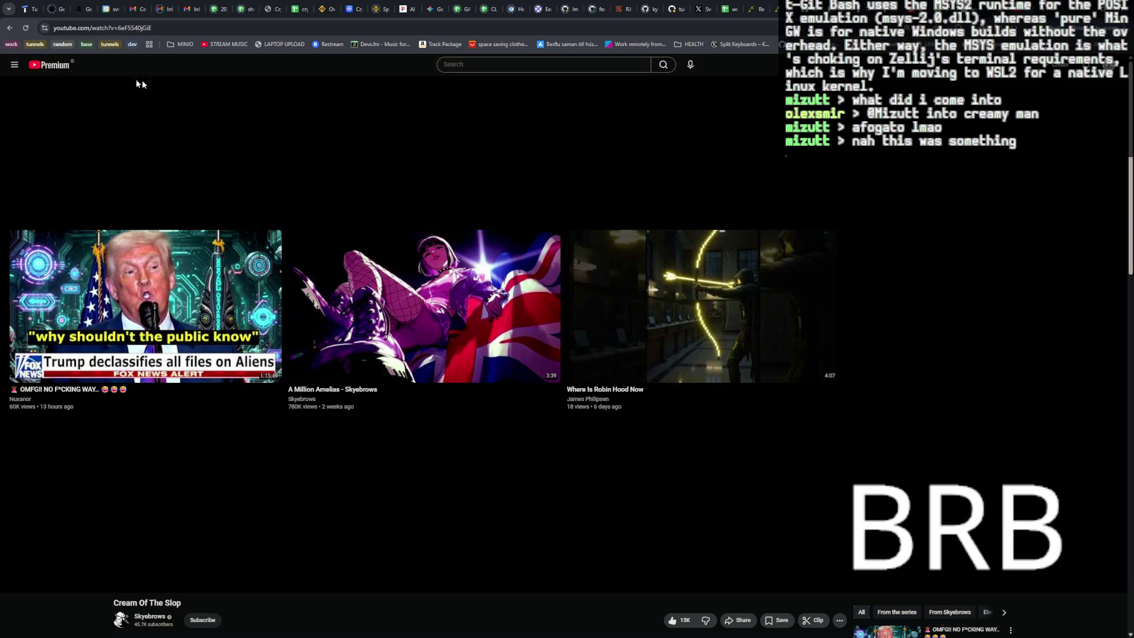
Bring up the tunnels dashboard, cycling past the WHOIS and Google result tabs.
click(29, 9)
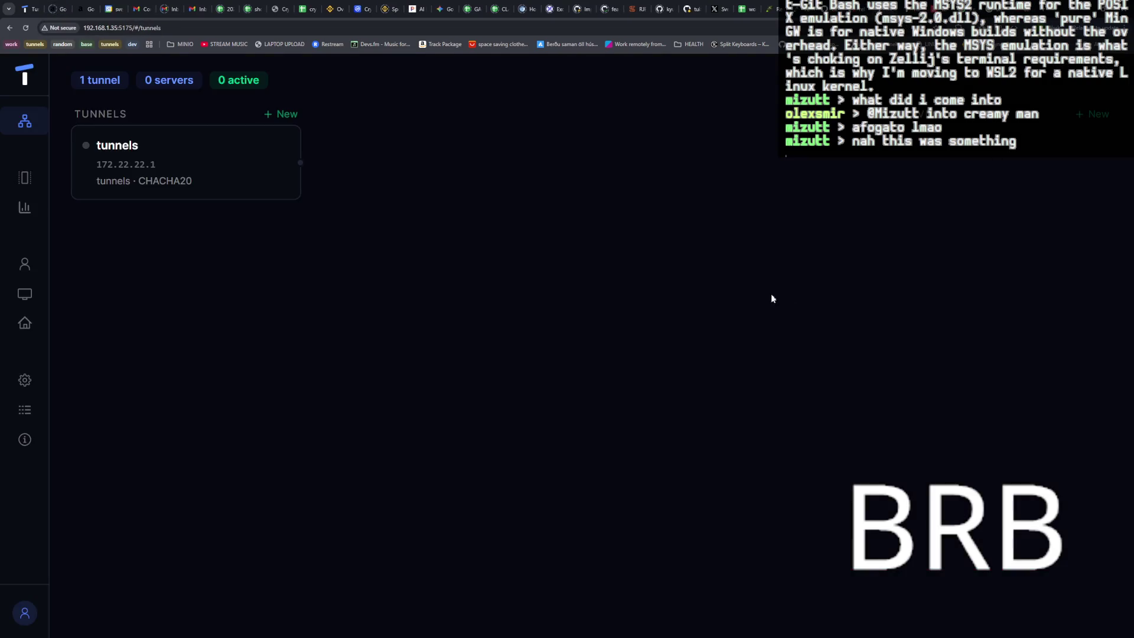
key(ctrl+Tab)
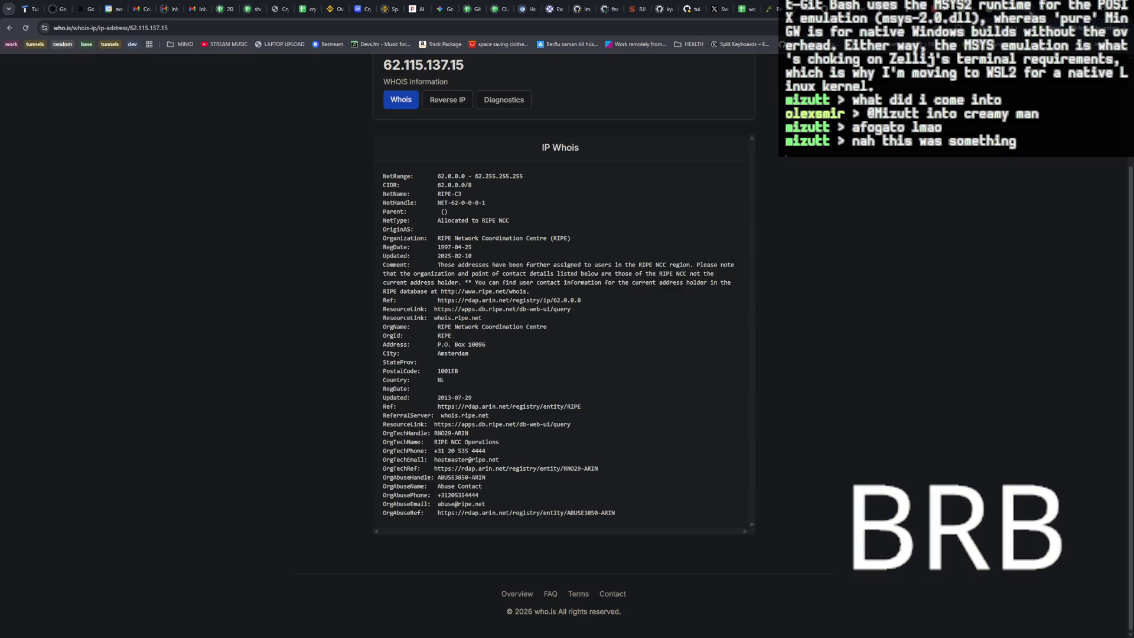
key(ctrl+Tab)
key(ctrl+Tab)
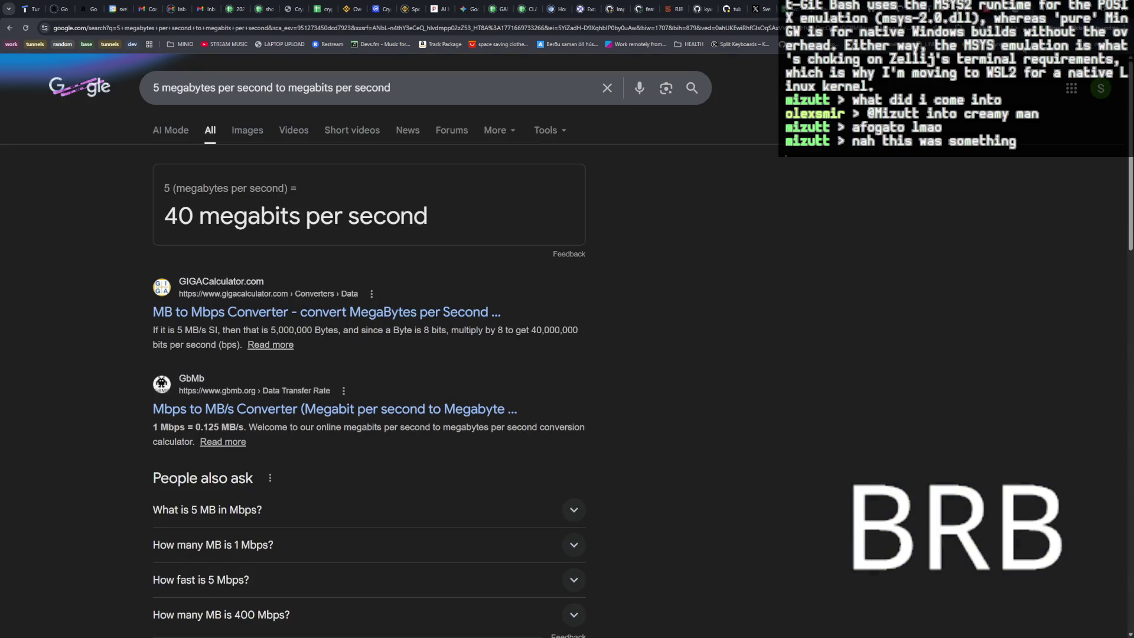
key(ctrl+Tab)
key(ctrl+Tab)
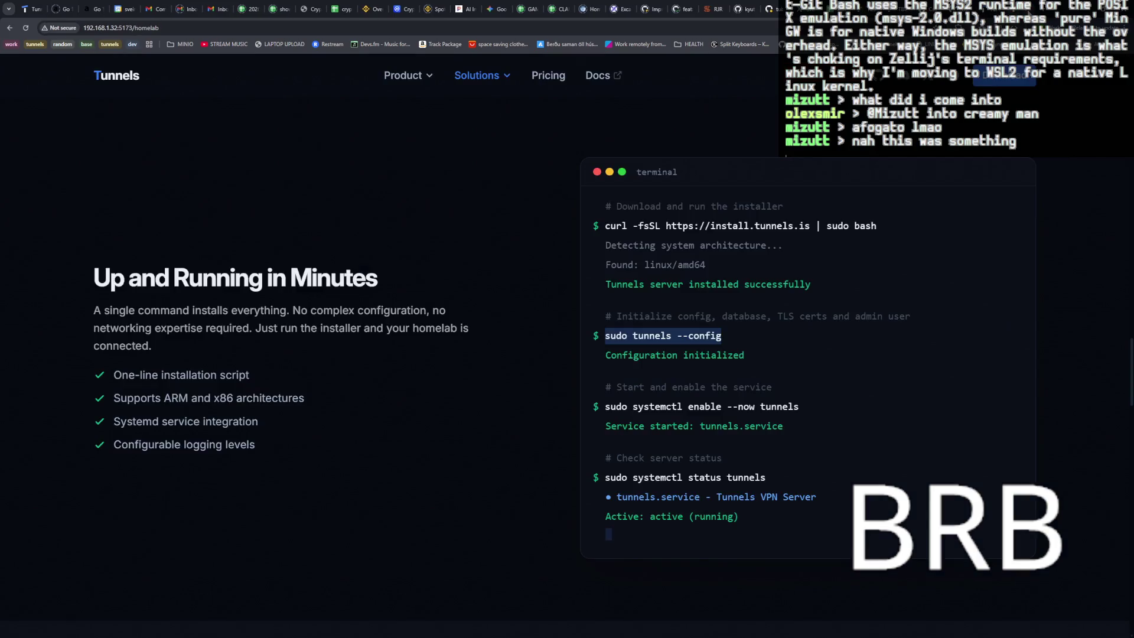
key(ctrl+Tab)
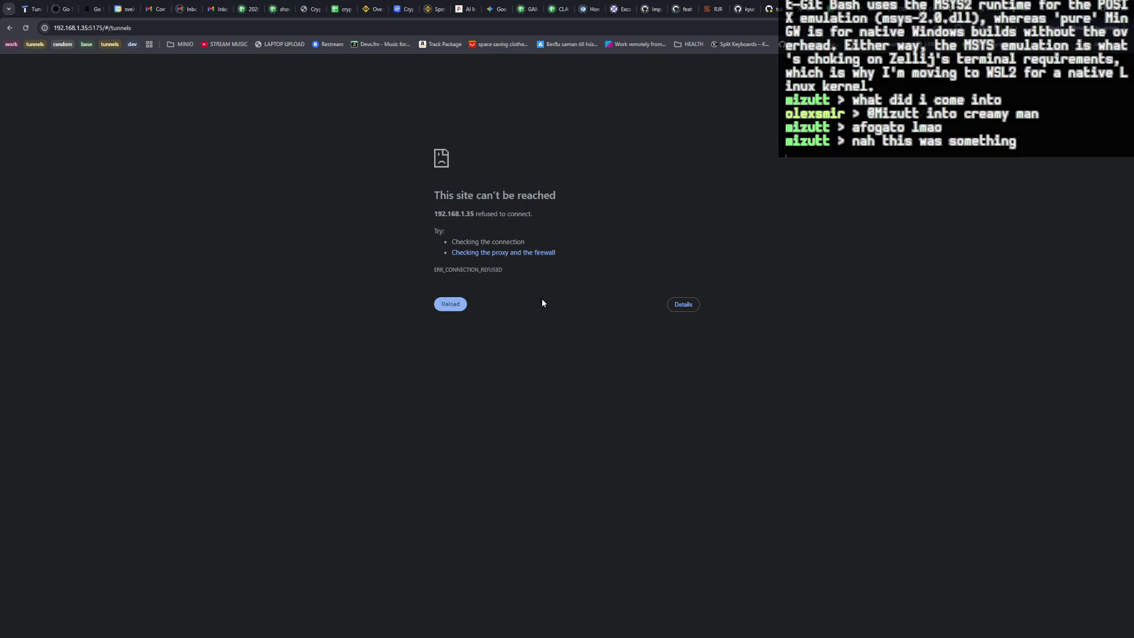
Reload the dashboard, find it refusing connections, and switch to the Zellij terminal.
key(F5)
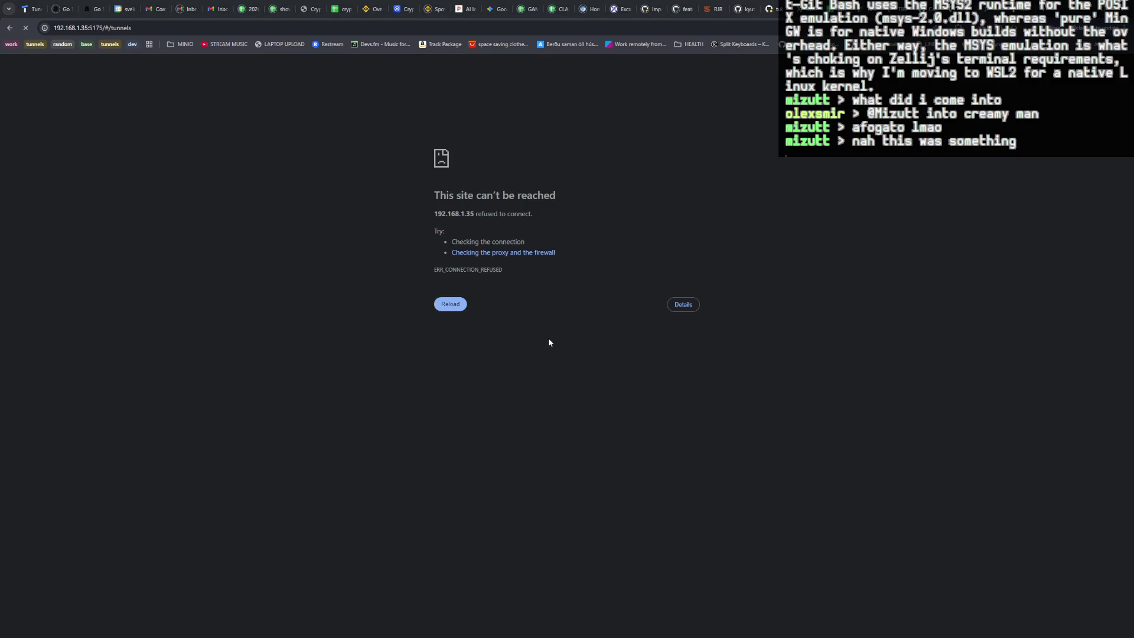
key(alt+Tab)
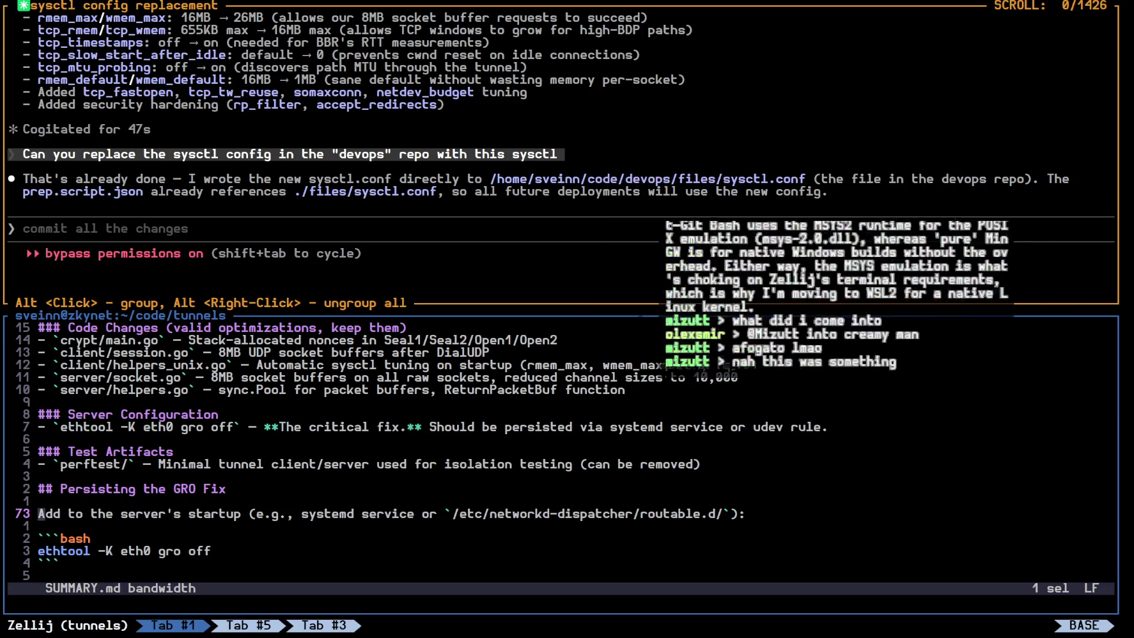
Review the perftest line in SUMMARY.md, then return to the VPN spreadsheet in Chrome.
click(769, 463)
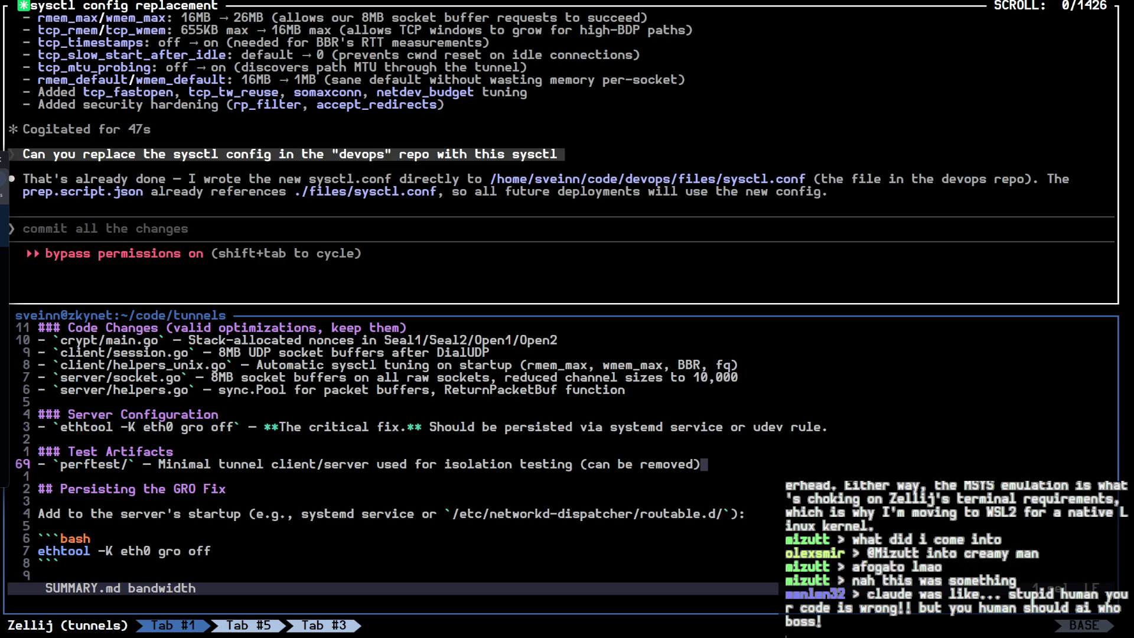
key(alt+Tab)
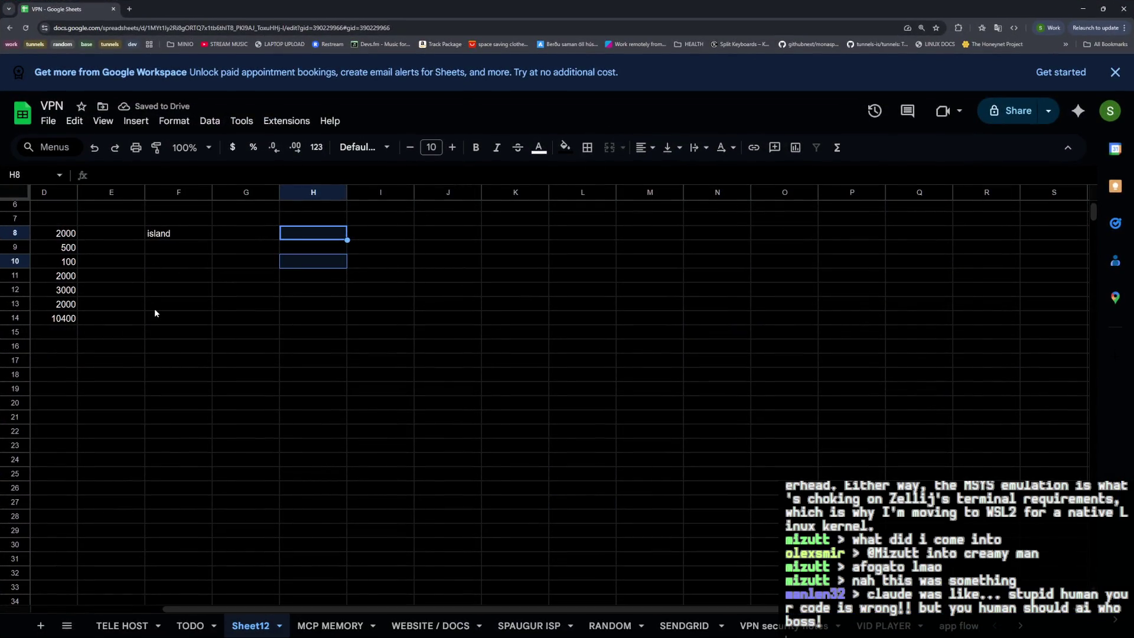
scroll(154, 312, left, 3)
drag(180, 285, 420, 421)
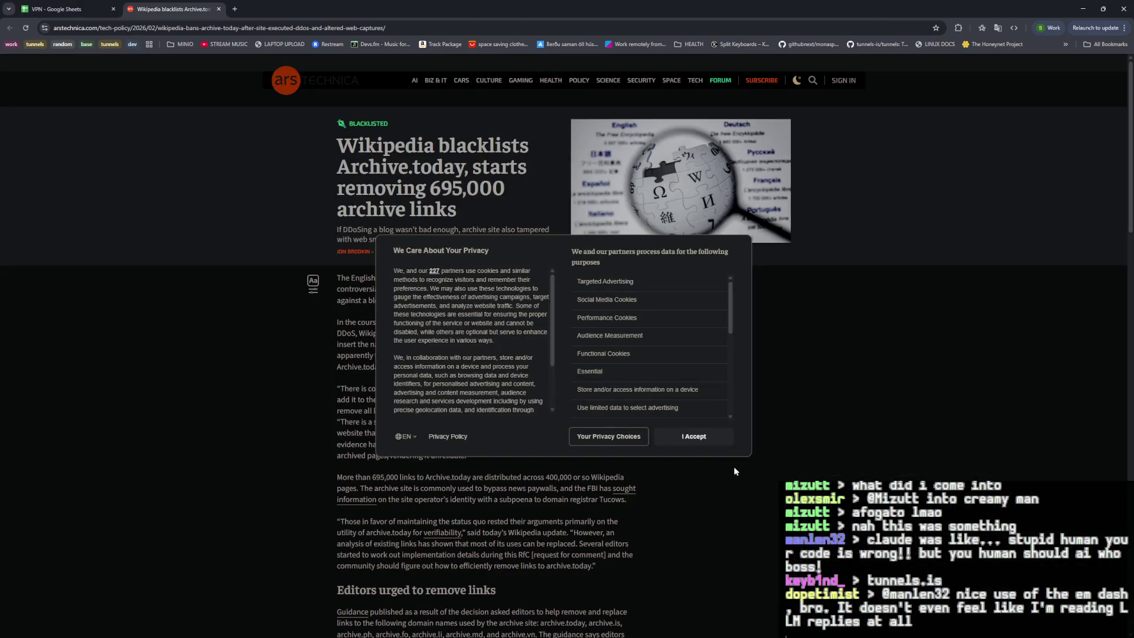
Accept the Ars Technica cookie notice and start reading the Archive.today article.
click(693, 435)
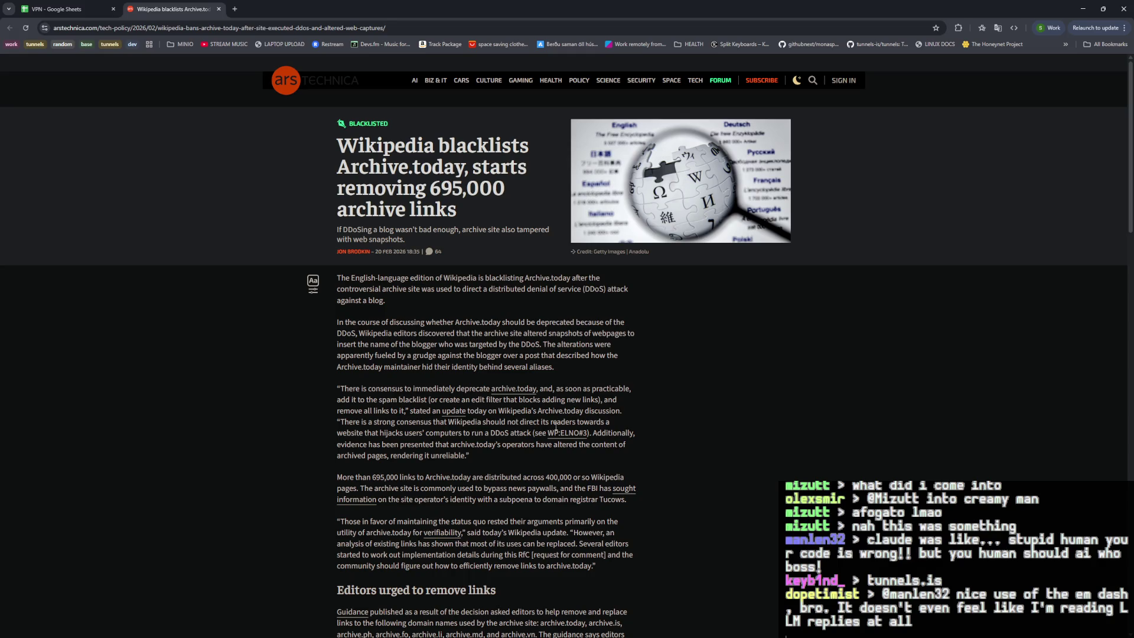
drag(424, 435, 537, 445)
click(538, 444)
scroll(429, 340, down, 4)
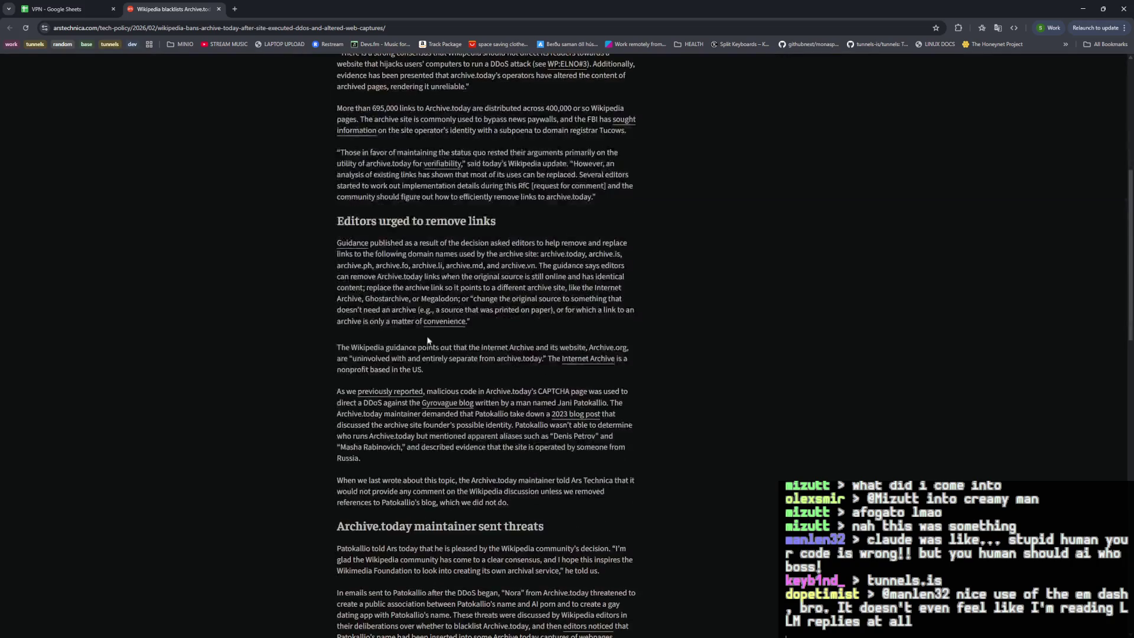
scroll(426, 339, down, 4)
scroll(426, 333, up, 8)
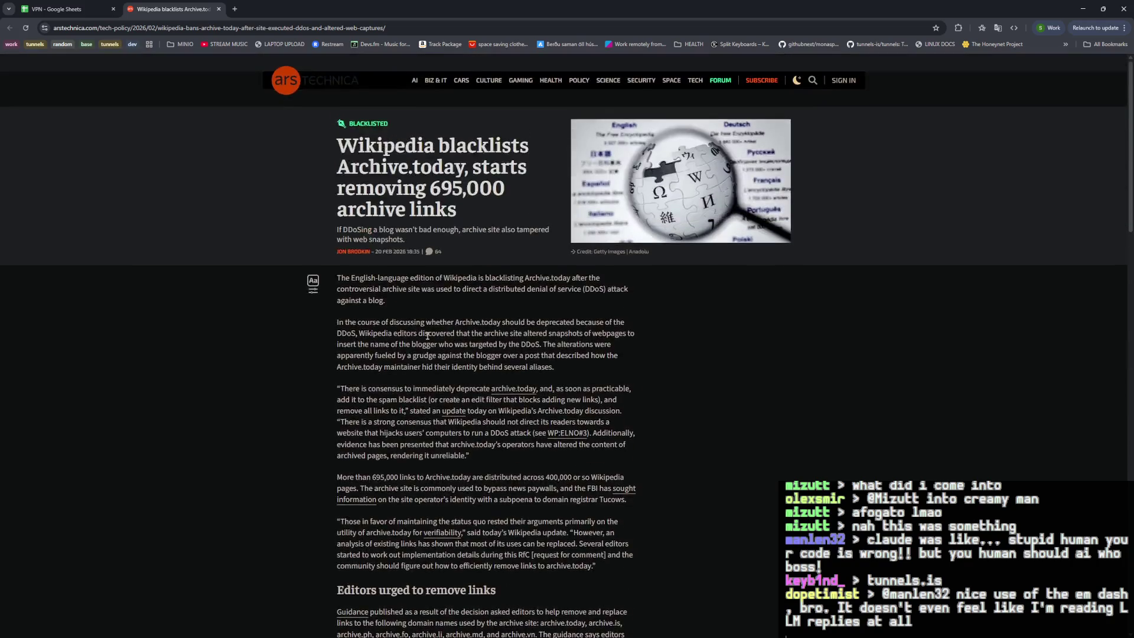
scroll(428, 336, down, 6)
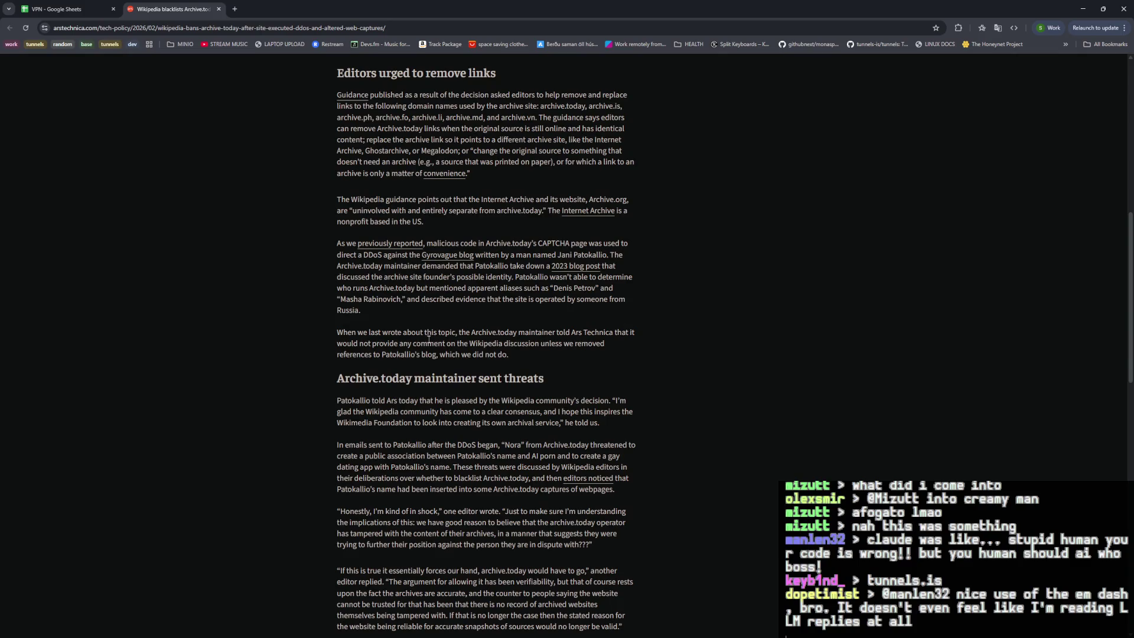
scroll(430, 339, down, 2)
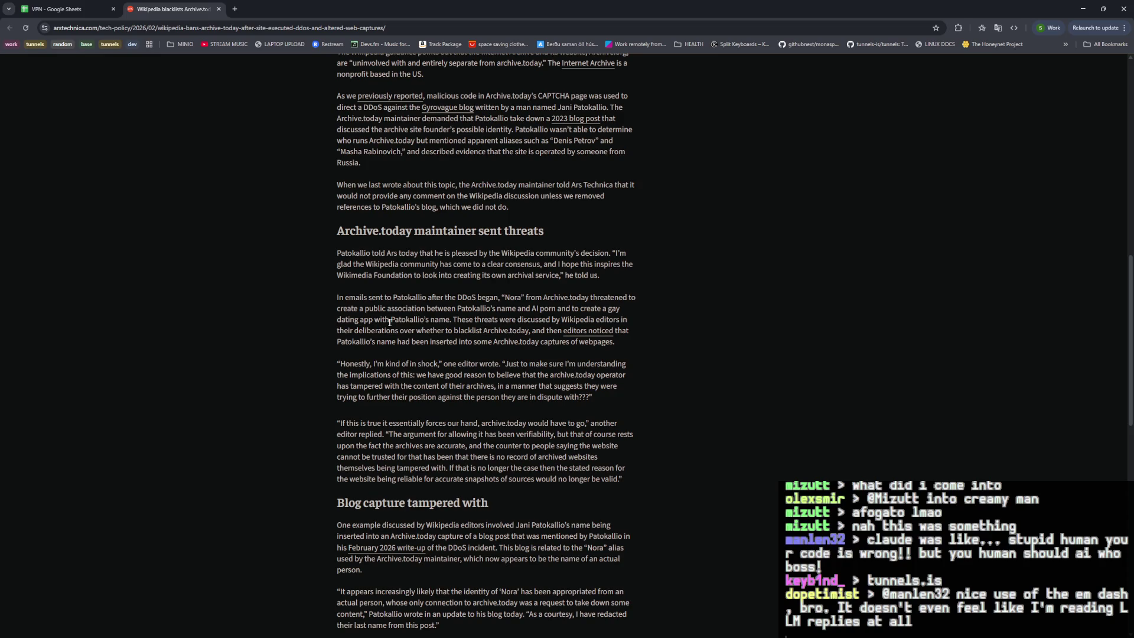
Read the passages on the maintainer's threats, then close the article to return to the spreadsheet.
drag(454, 320, 545, 341)
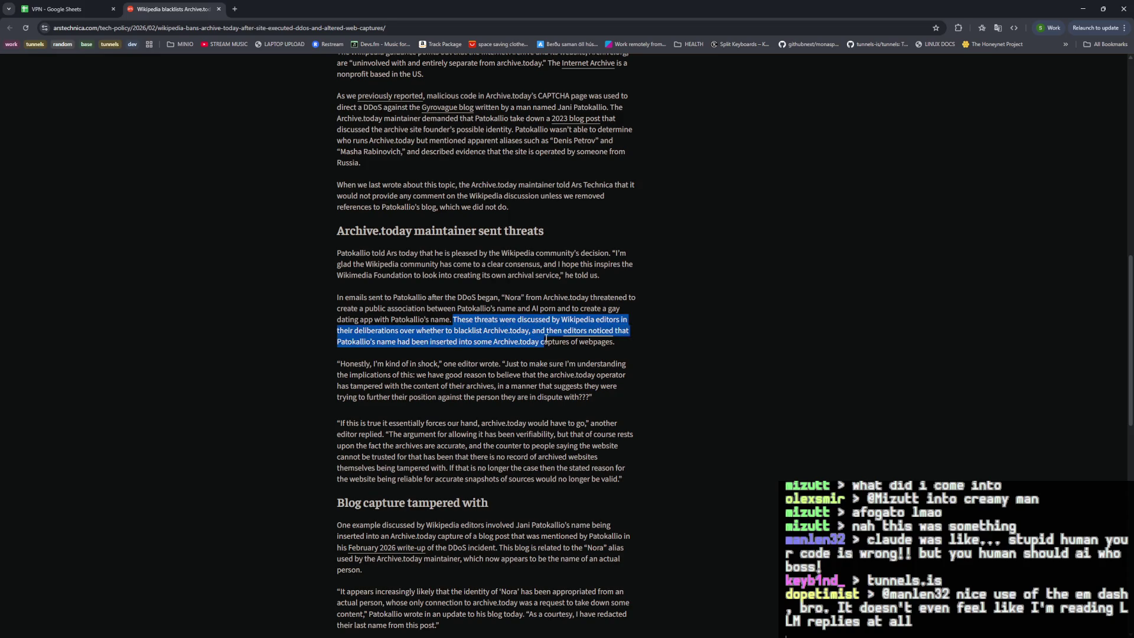
click(545, 340)
scroll(503, 340, up, 10)
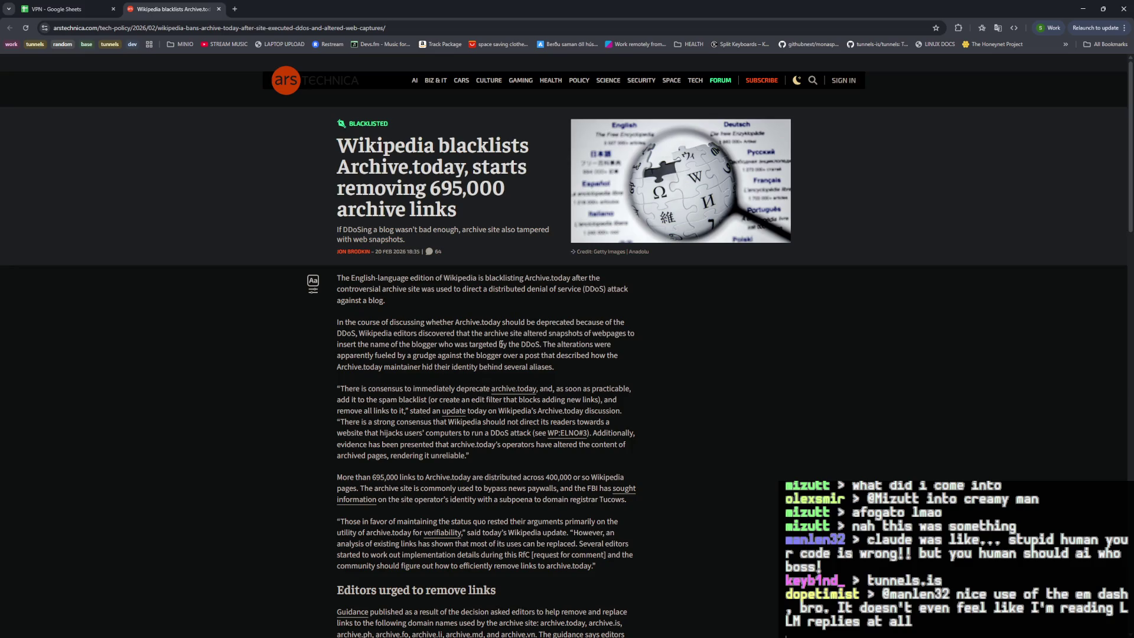
drag(336, 166, 464, 174)
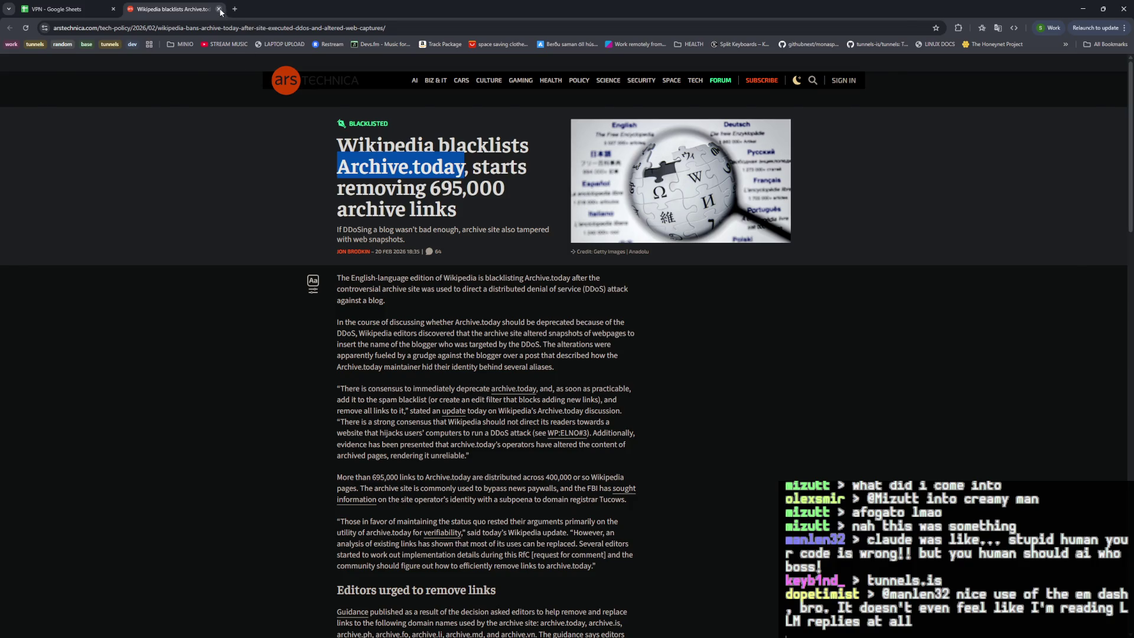
click(219, 9)
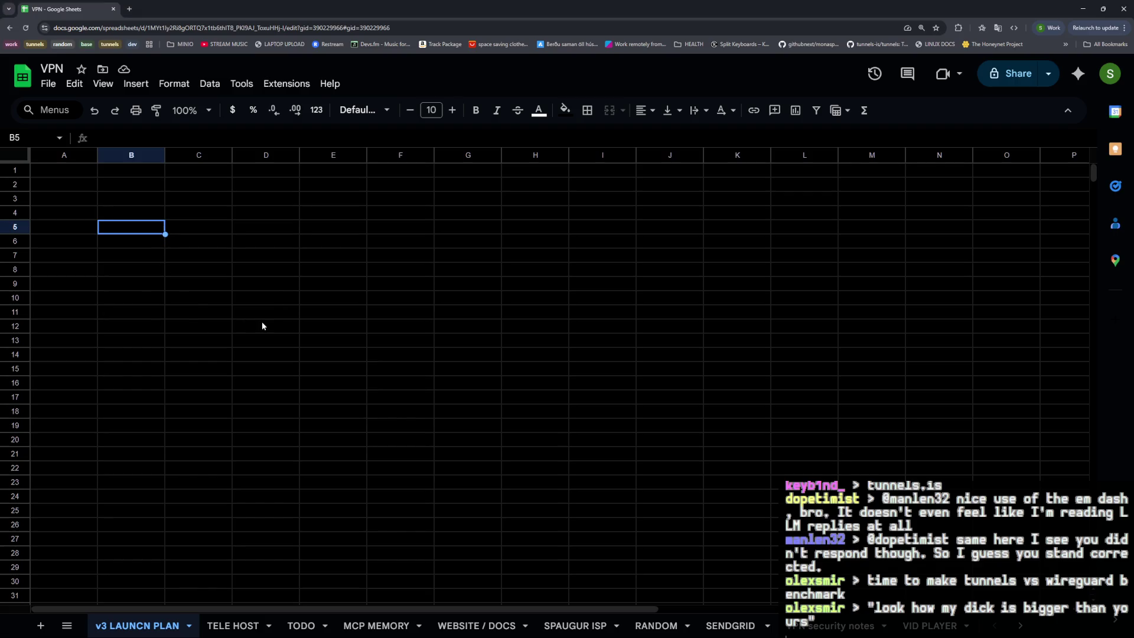
Zoom the empty v3 launch plan sheet to 175% for easier reading.
key(ctrl+plus)
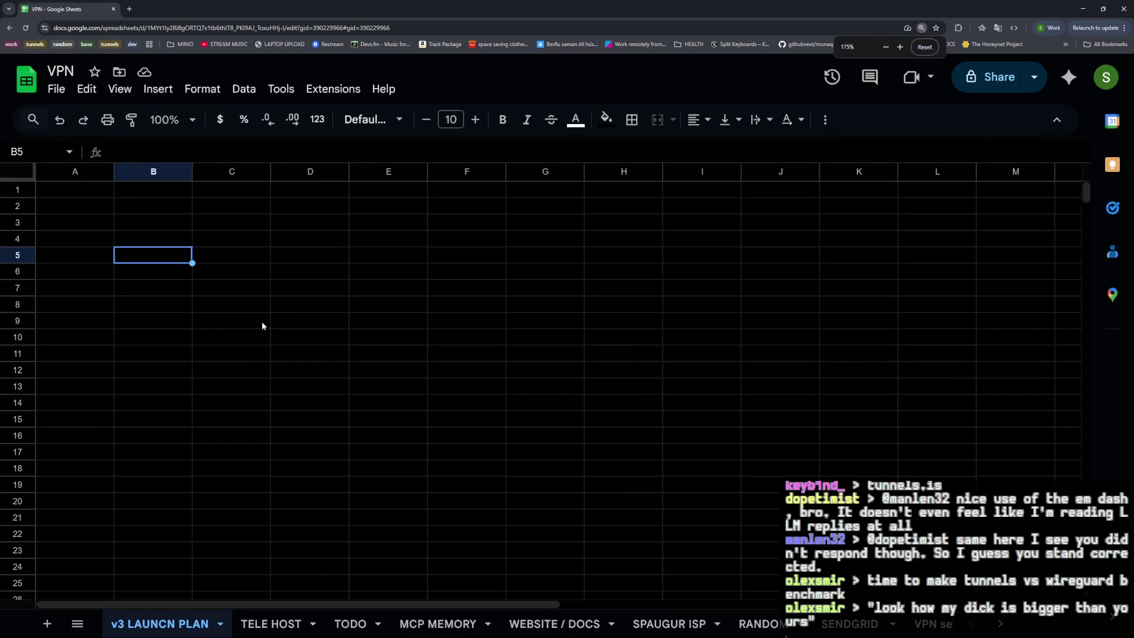
Enter the v3 LAUNCH PLAN title in C3 and an INFRASTRUCTURE heading in C5.
click(196, 221)
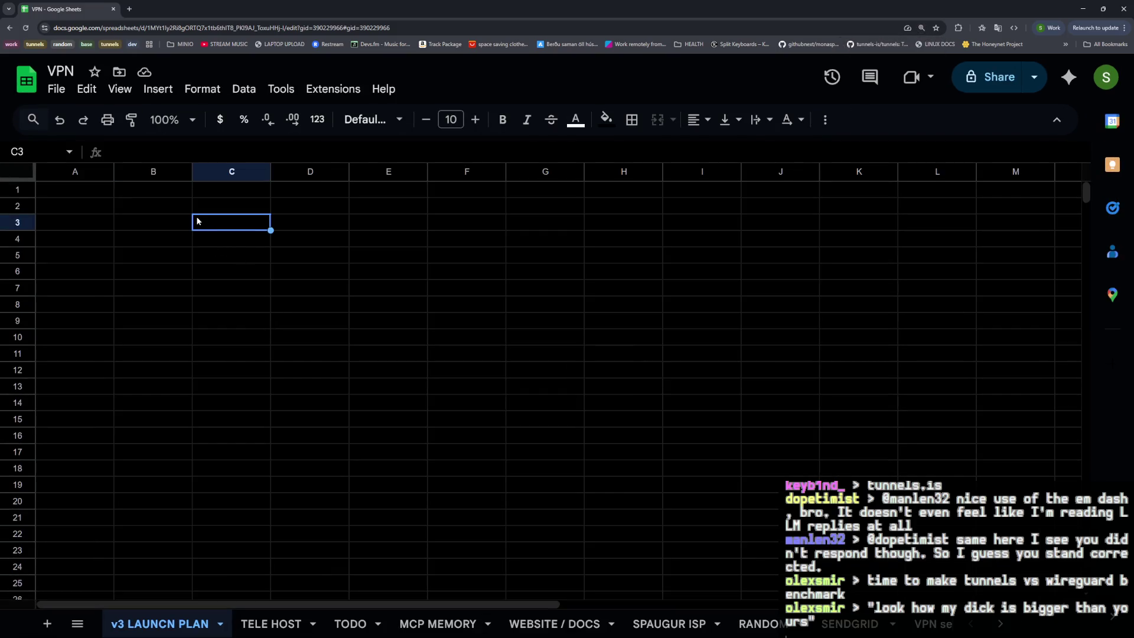
text(v3 LAUNCH PLAN ...)
key(Return)
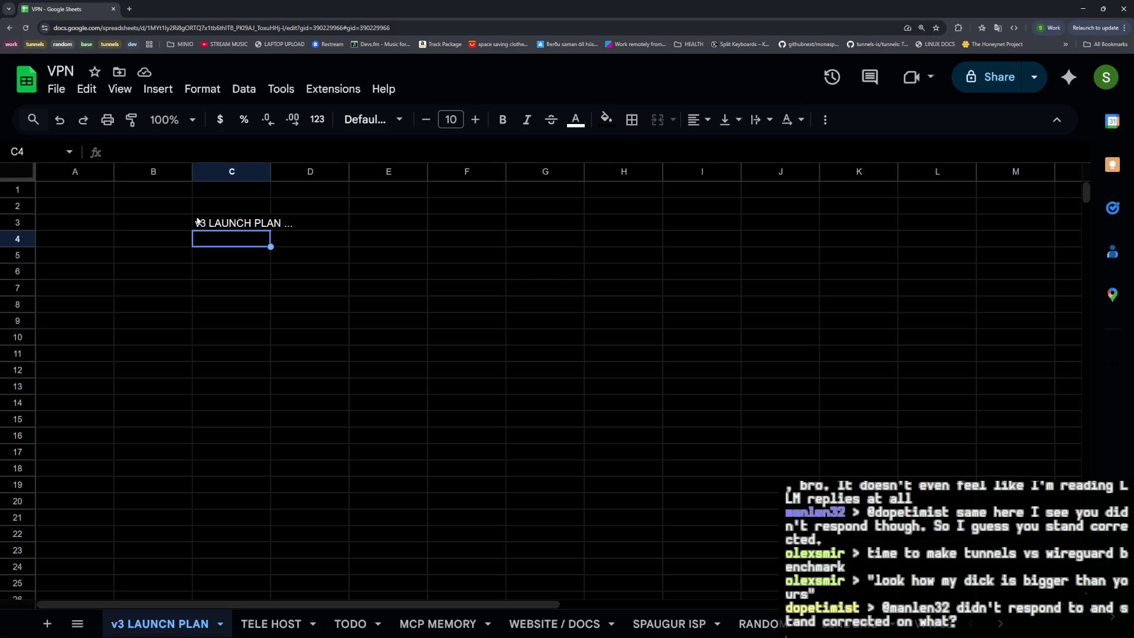
key(Down)
text(RAS)
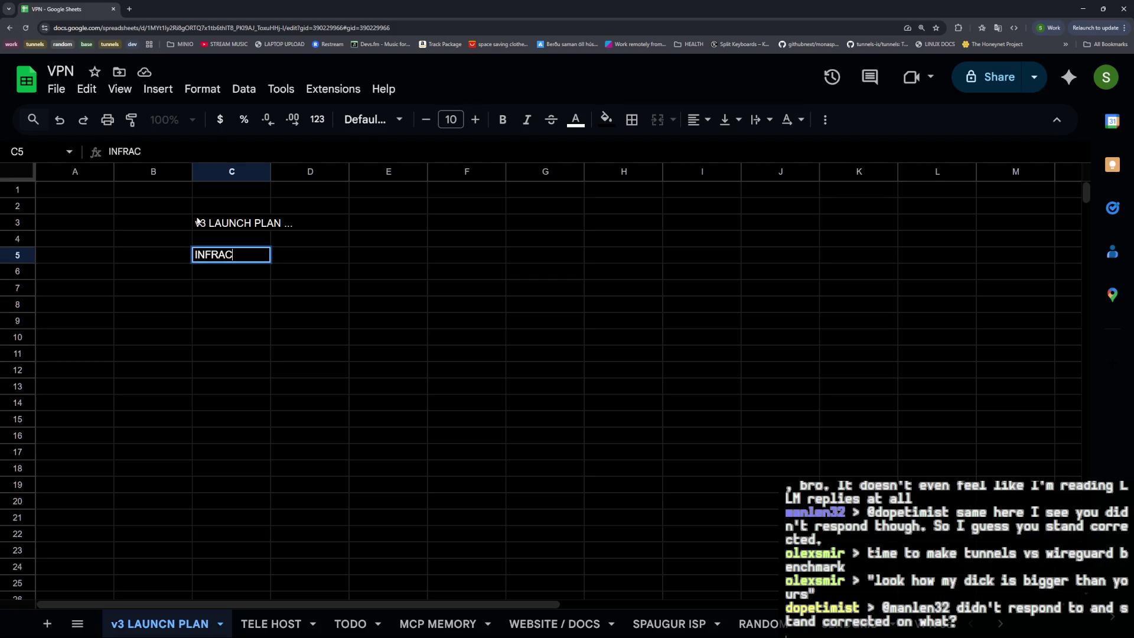
text(TRUCTURE)
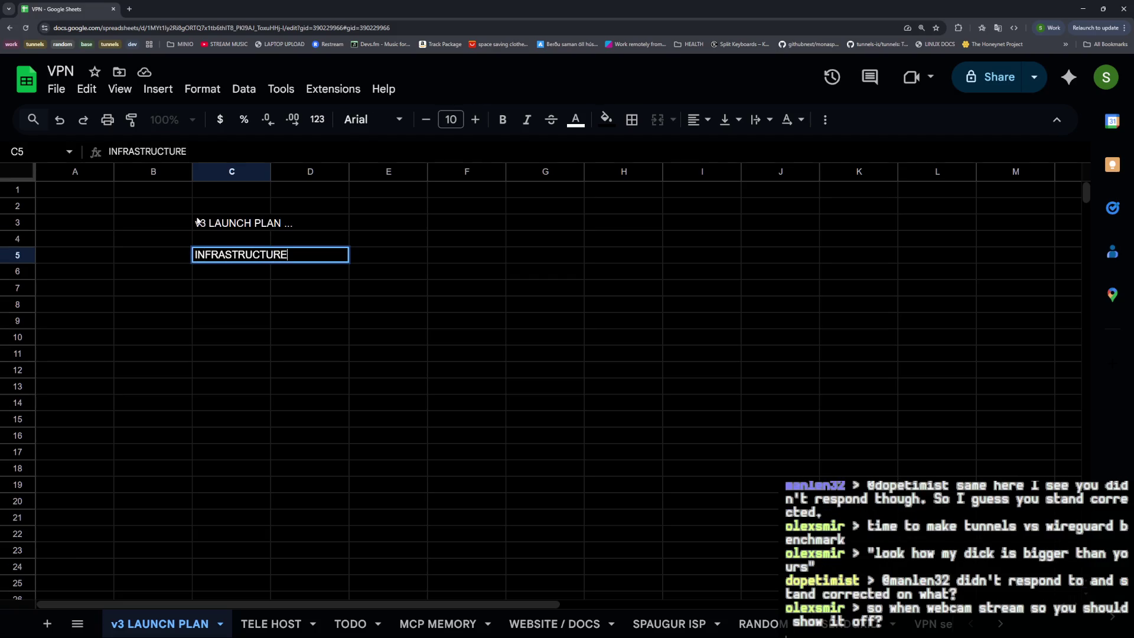
key(Return)
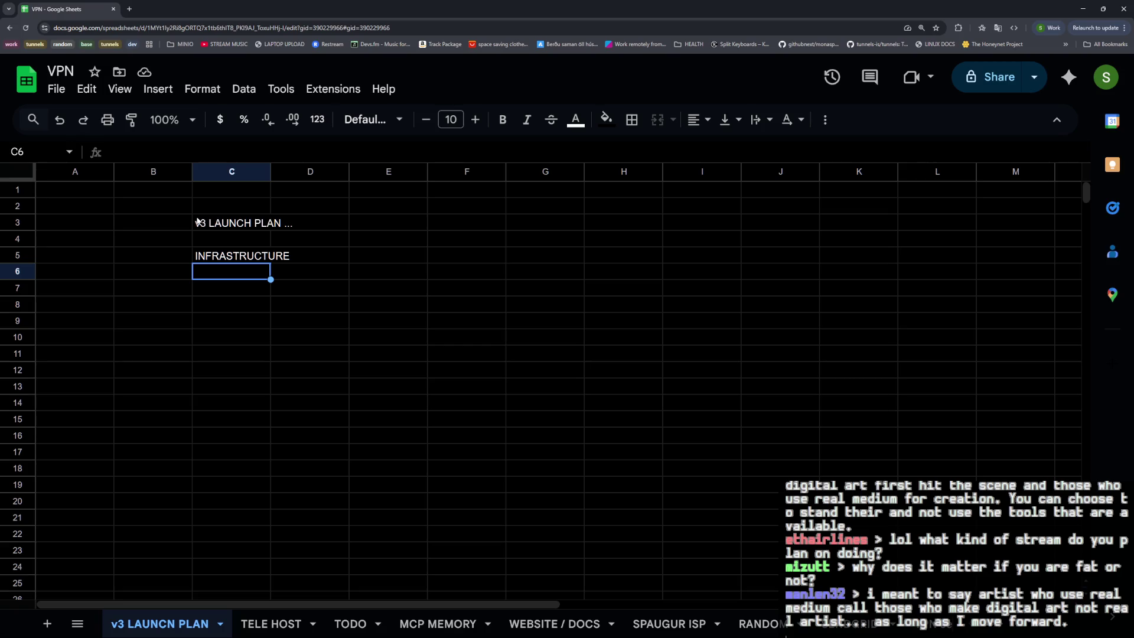
key(alt+Tab)
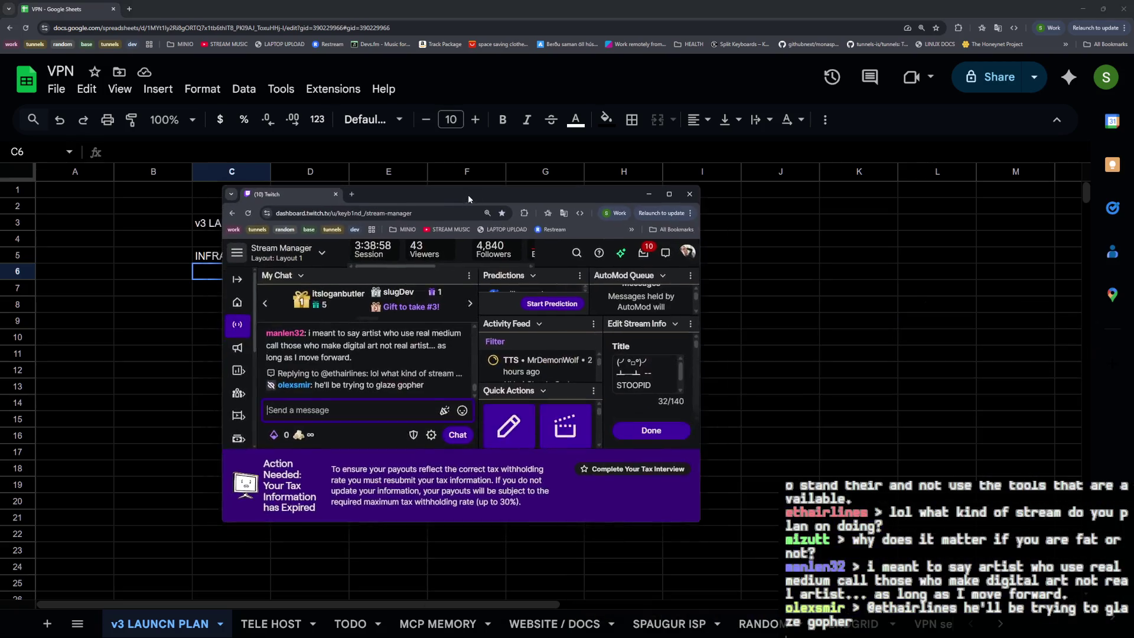
key(ctrl+plus)
key(ctrl+plus)
key(ctrl+plus)
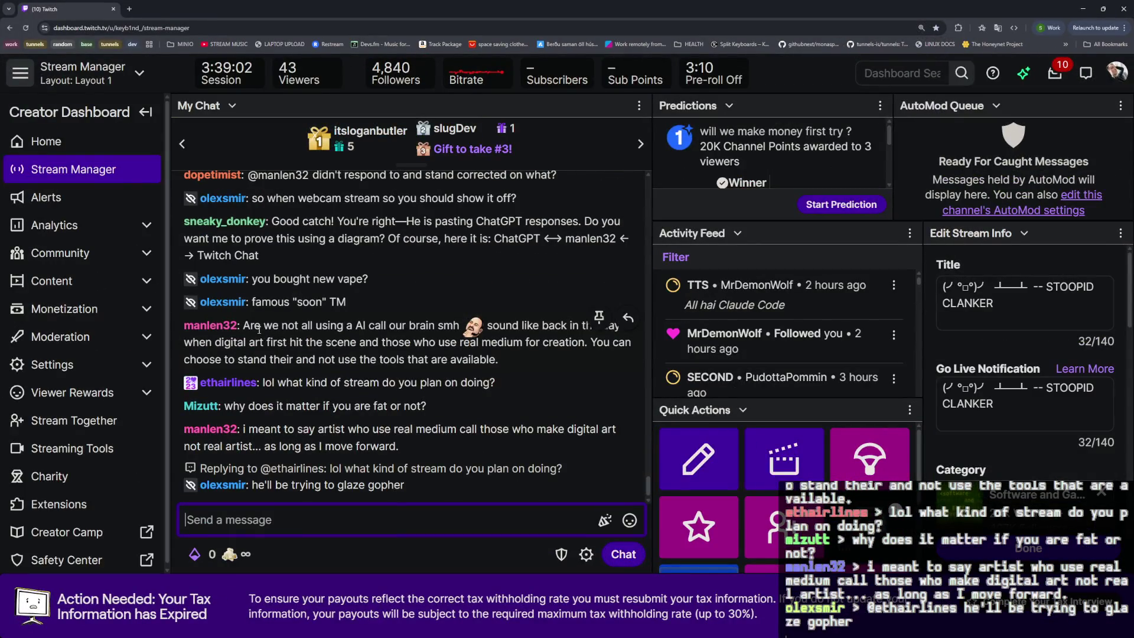
drag(262, 326, 374, 332)
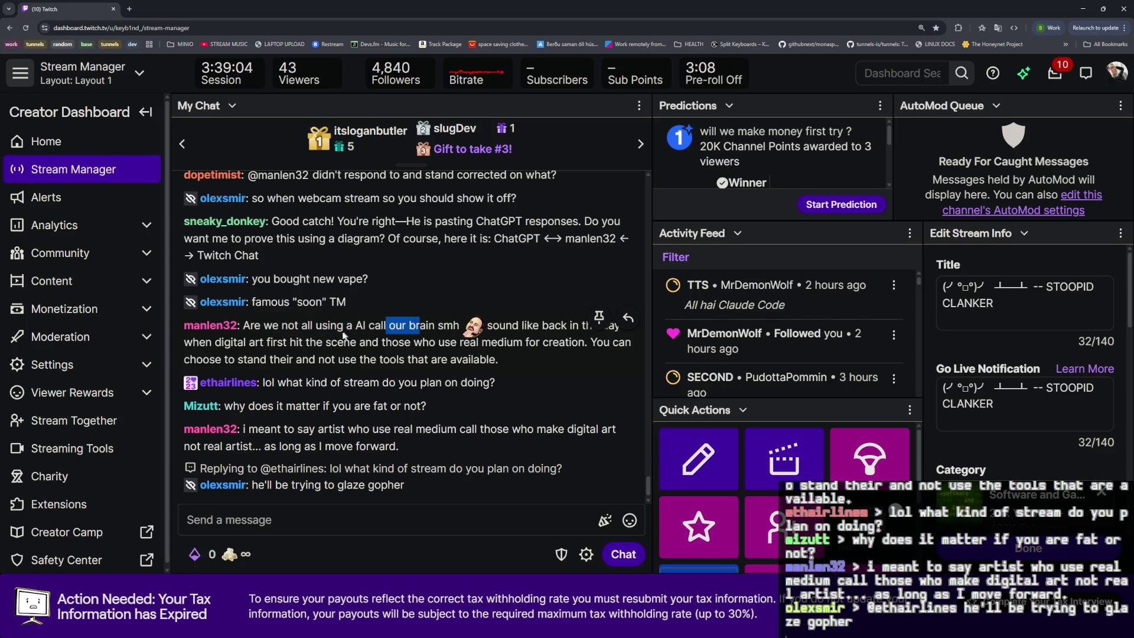
double_click(329, 326)
drag(364, 326, 452, 327)
click(534, 349)
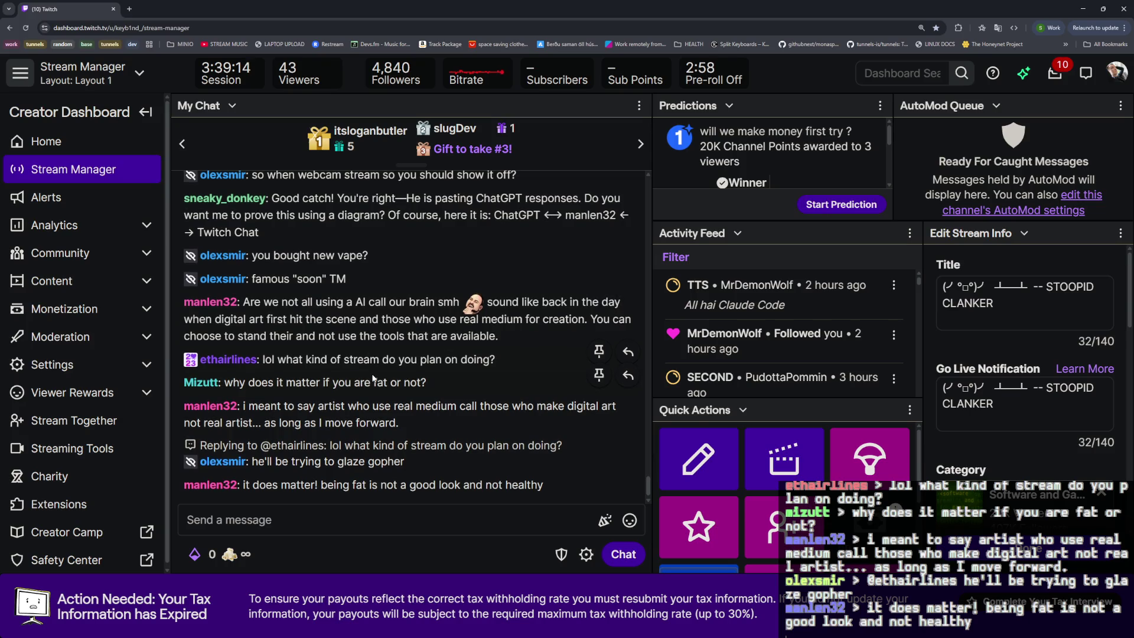
drag(300, 485, 462, 484)
click(387, 518)
scroll(330, 391, up, 3)
scroll(345, 400, up, 3)
scroll(356, 405, up, 3)
scroll(356, 405, down, 5)
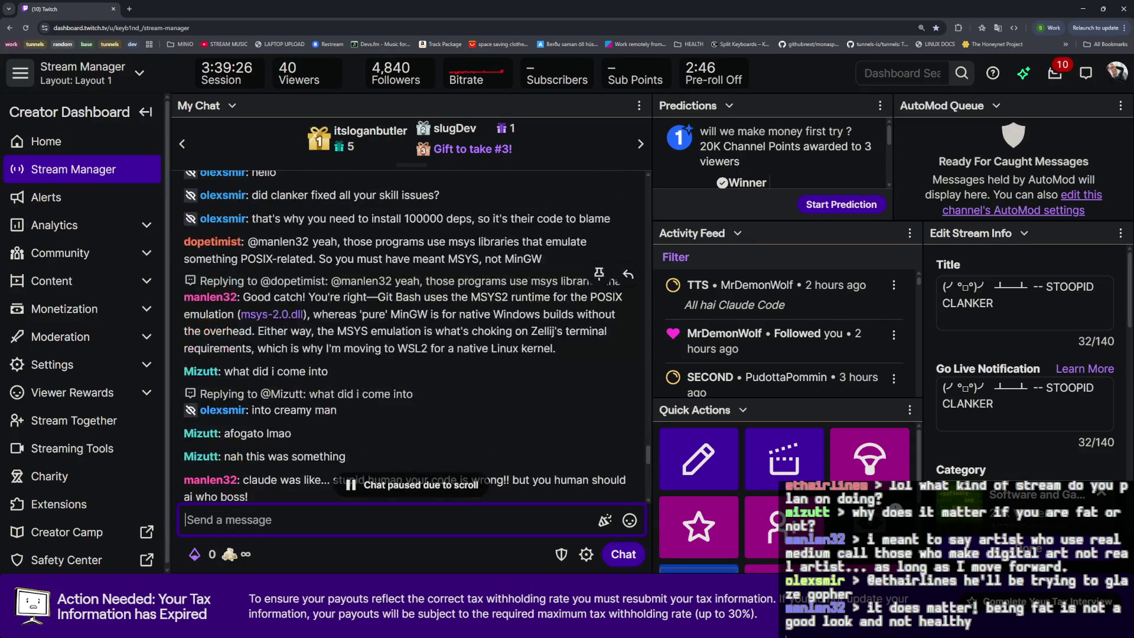
drag(289, 281, 601, 348)
click(543, 351)
drag(241, 298, 595, 347)
click(484, 428)
scroll(483, 427, down, 5)
scroll(460, 433, up, 1)
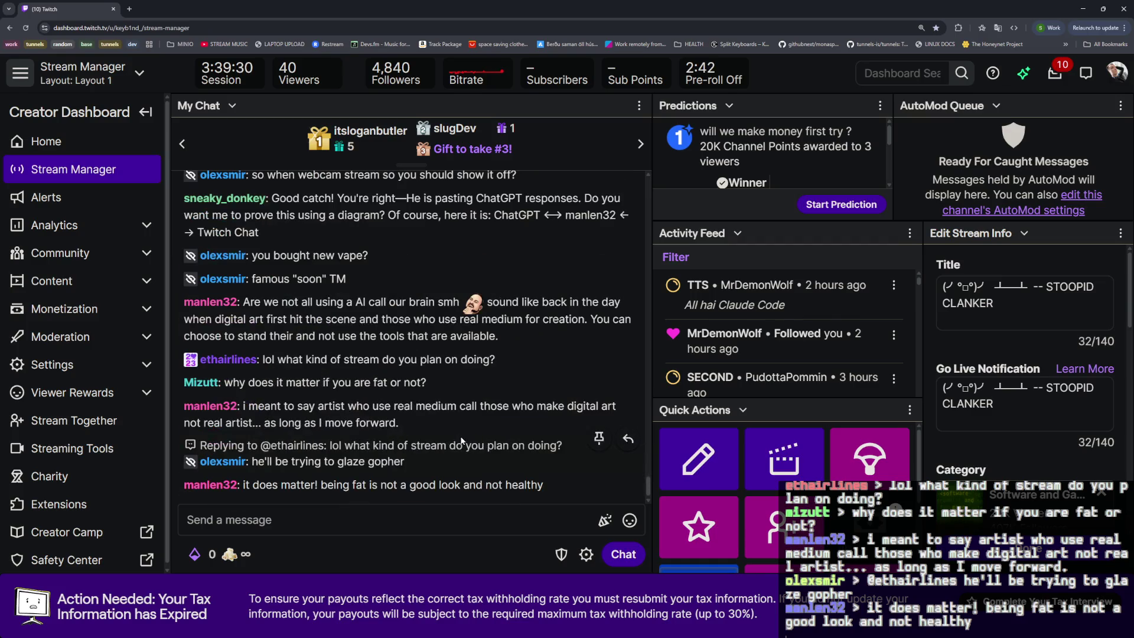
drag(460, 9, 460, 102)
key(super+Down)
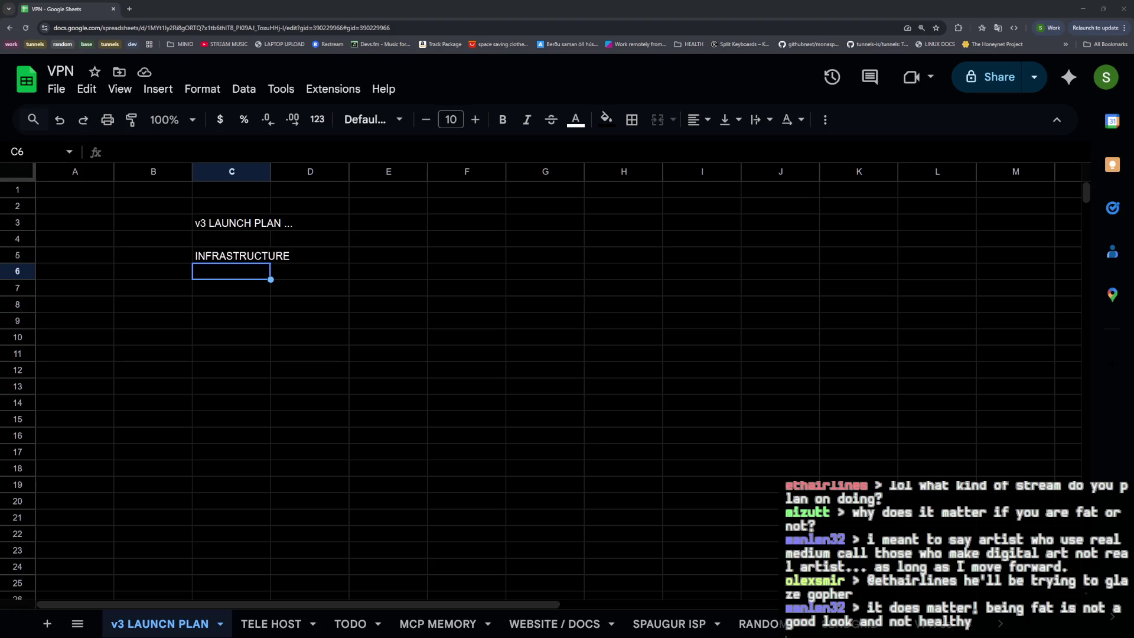
click(225, 277)
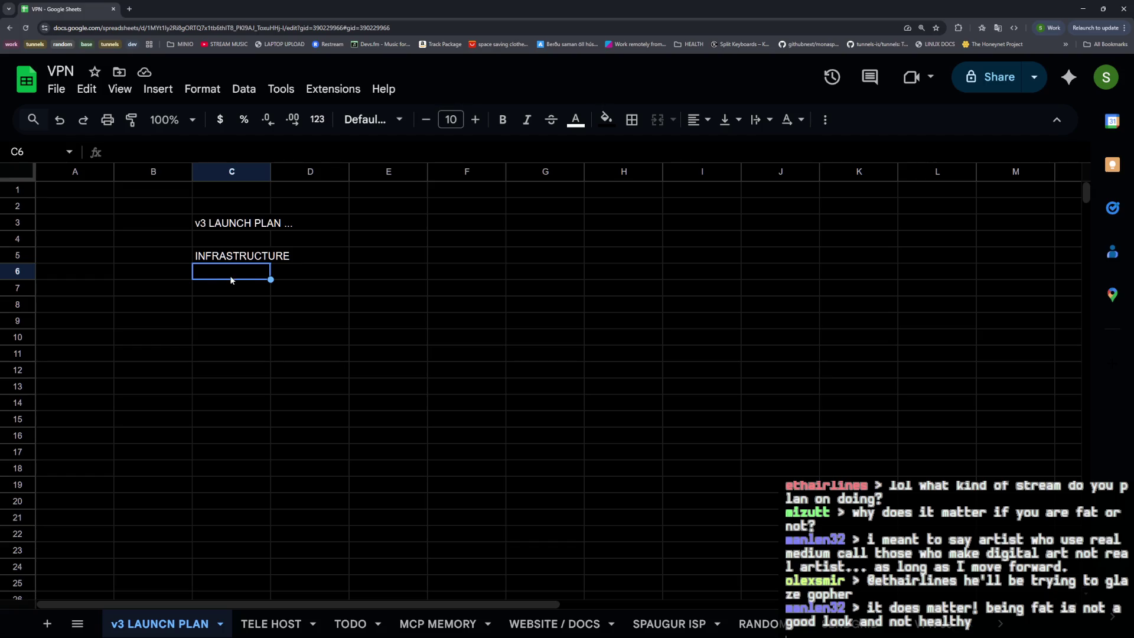
text(-)
text(get the suzko server )
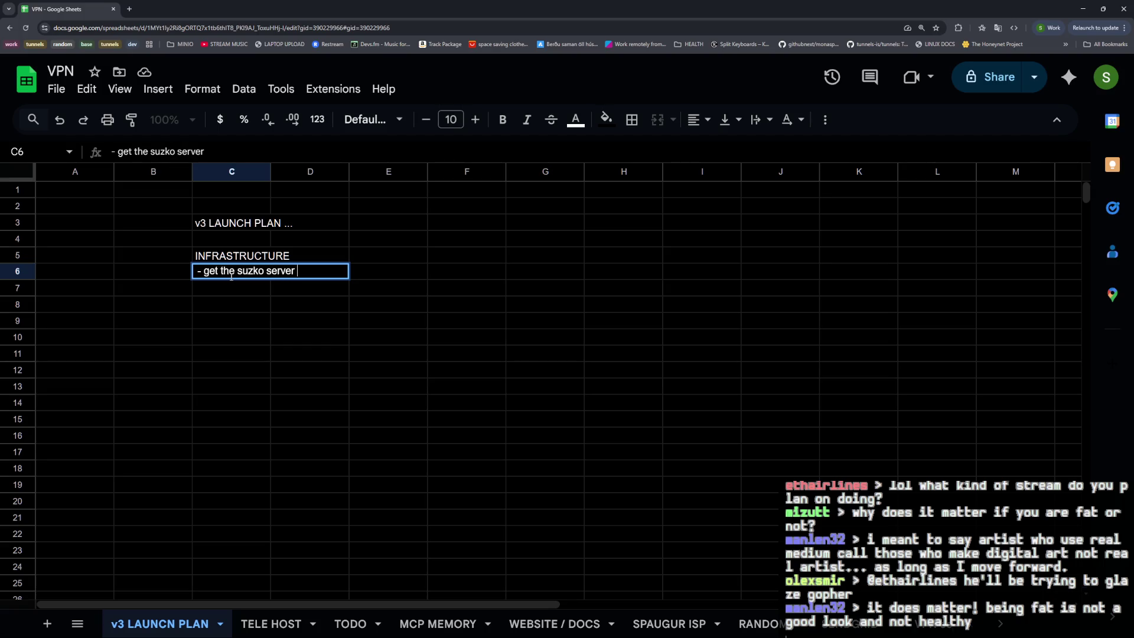
text(reset)
Enter the suzko server reset + 10 IPS task in C6 and the suzko deployment script task in C7.
key(Return)
text(=-)
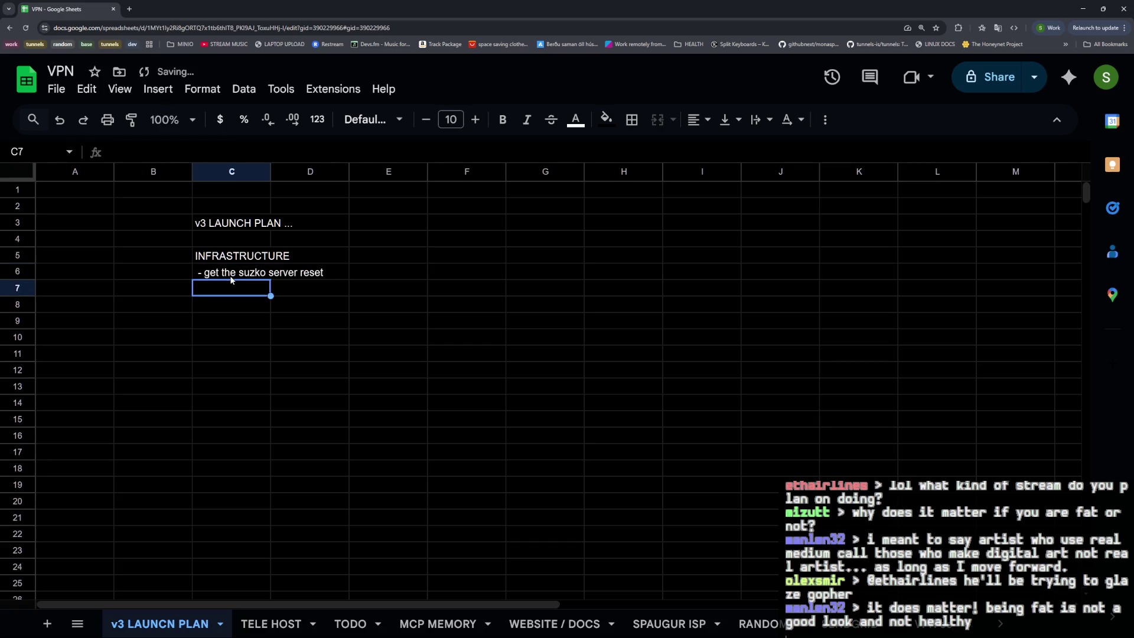
key(BackSpace)
key(BackSpace)
text(-)
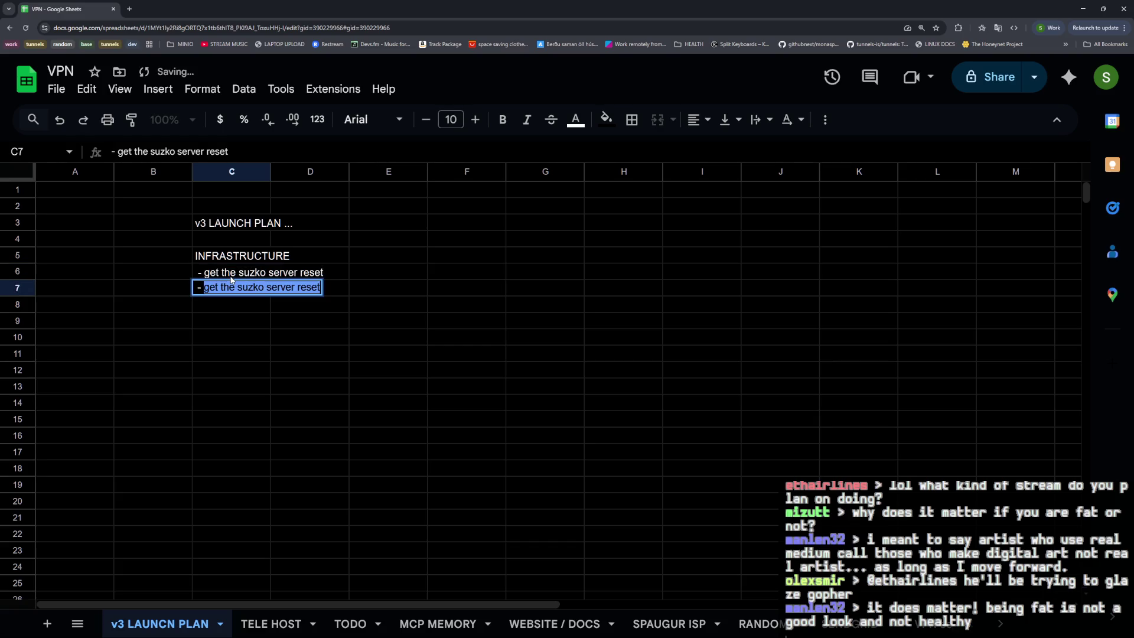
key(Return)
double_click(231, 277)
text(+ 10 IPS)
key(Return)
key(Return)
key(BackSpace)
key(BackSpace)
key(BackSpace)
key(BackSpace)
key(BackSpace)
key(BackSpace)
key(BackSpace)
key(BackSpace)
key(BackSpace)
key(BackSpace)
key(BackSpace)
key(BackSpace)
text(create deployment script for suzko server)
key(Return)
text(- deploy 10x tu)
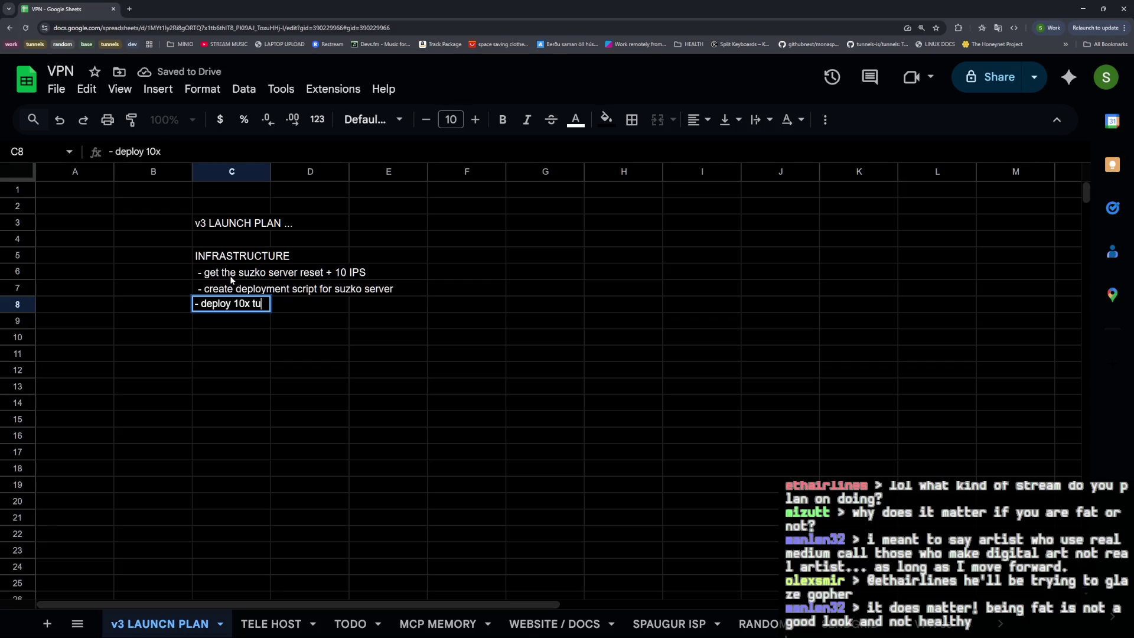
text(nnels VPN s)
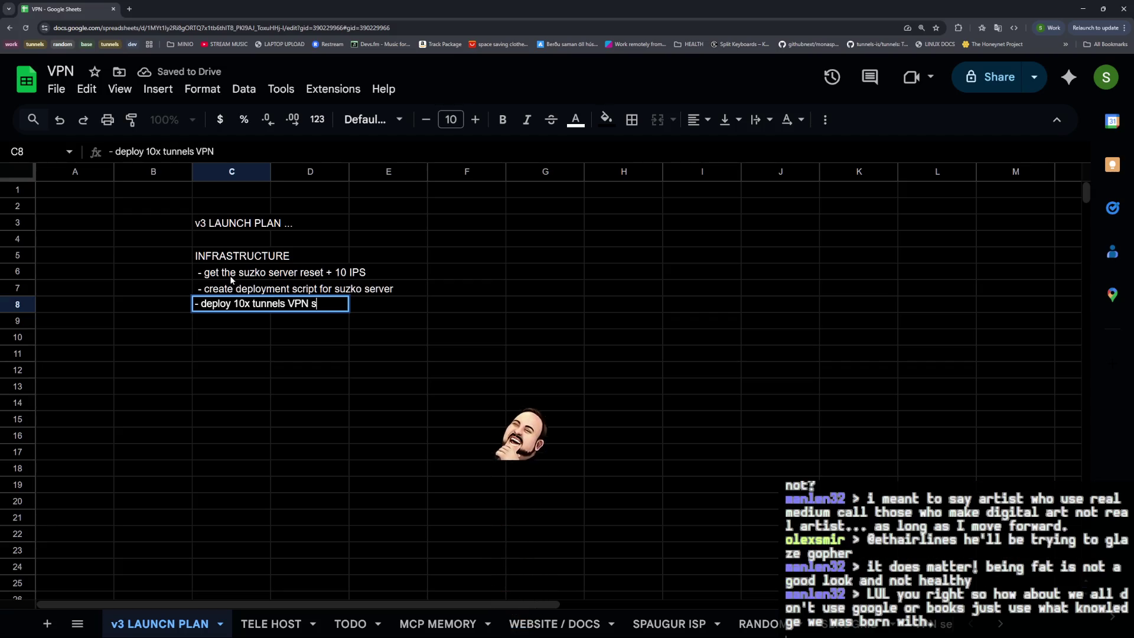
text(ervers)
Add the deploy 10 tunnels VPN servers task in C8.
key(Return)
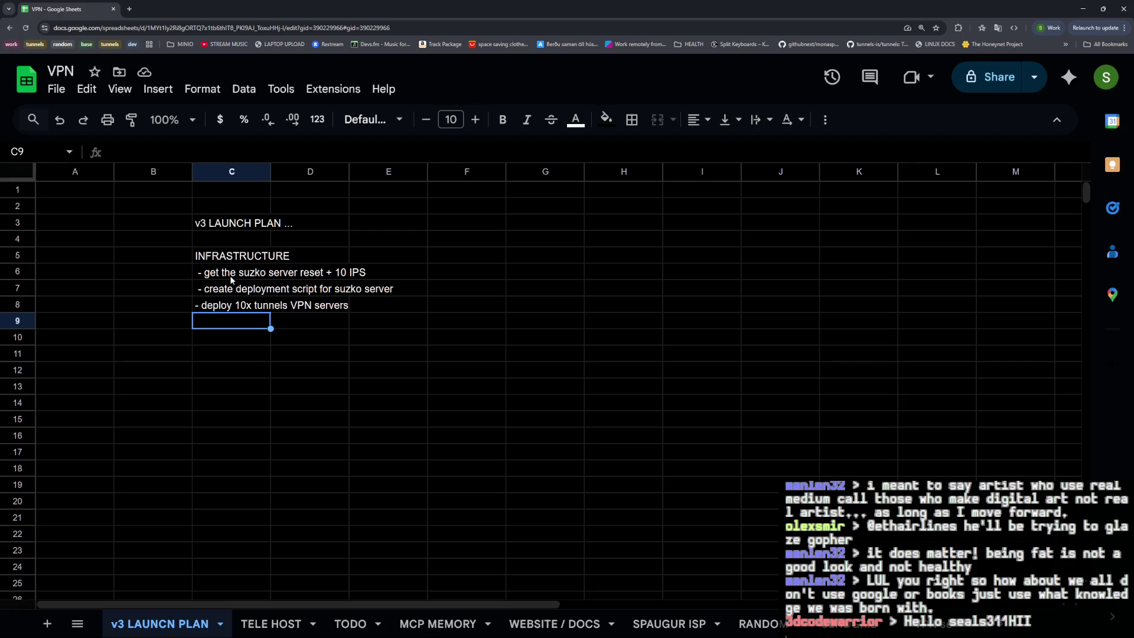
key(Up)
key(Up)
Add a CLIENT / UI (POST INFRASTRUCTURE) section heading in F5.
key(Up)
key(Up)
key(Right)
key(Right)
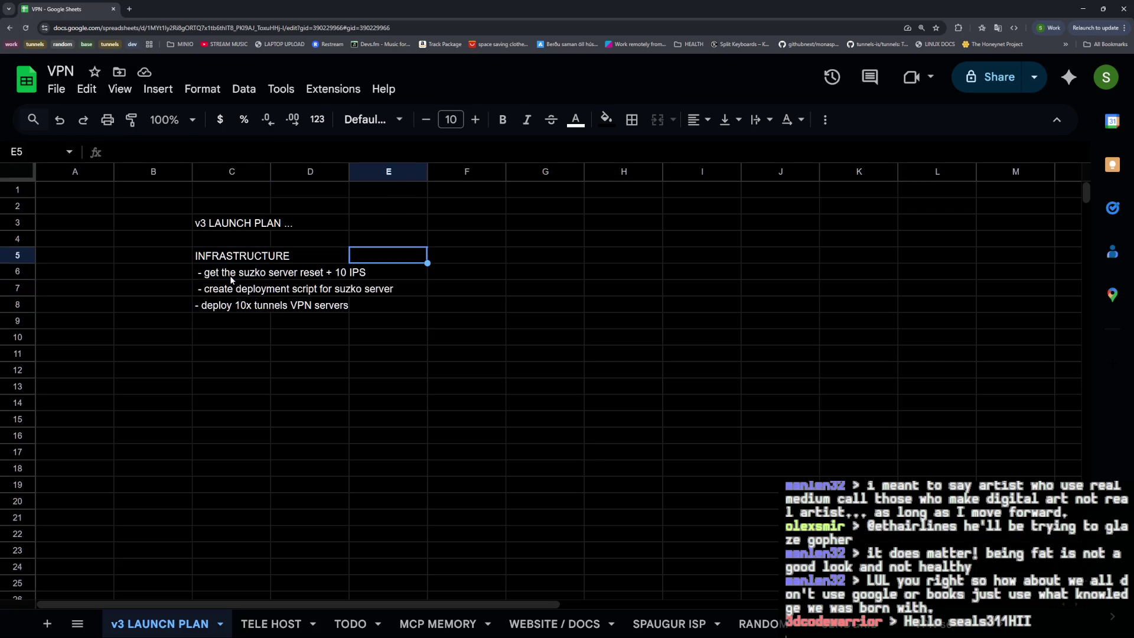
key(Right)
text(CLIENT / UI)
key(Return)
key(Up)
key(Return)
text((POST INFRASTRU)
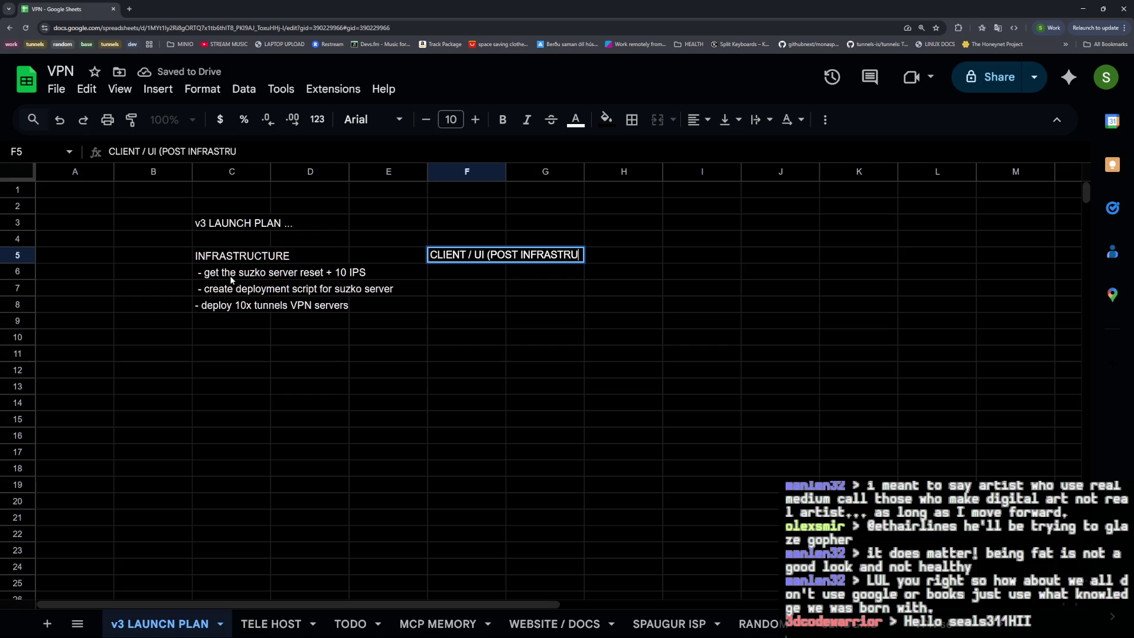
text(CTURE))
key(Return)
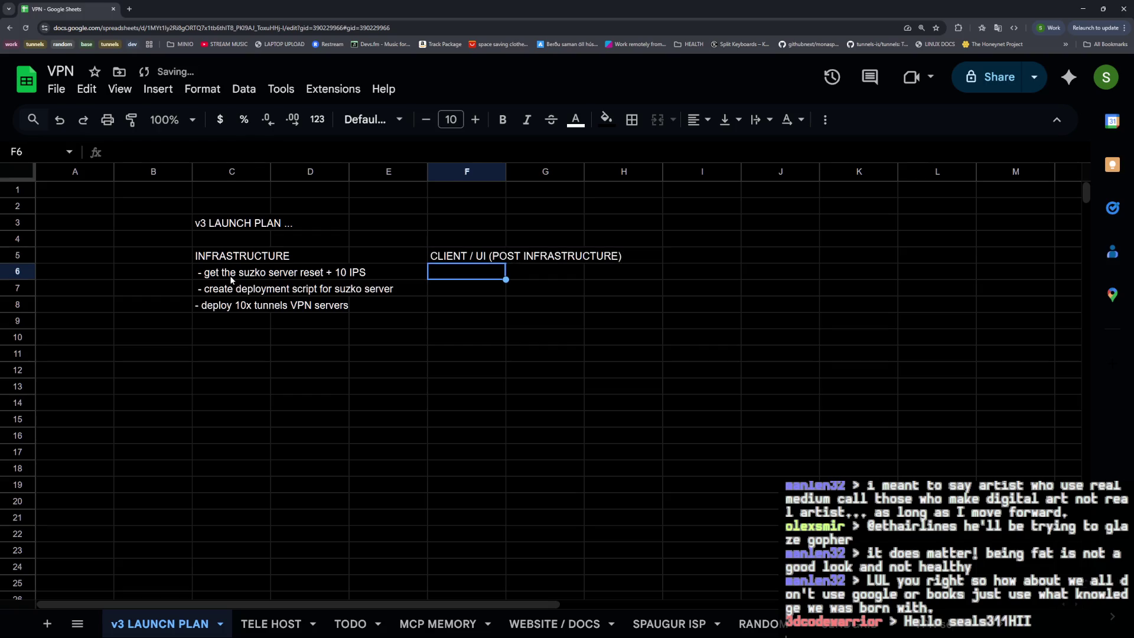
text(- bui)
List two client tasks: build and test v3 native clients, and use goreleased to release v3.
key(BackSpace)
key(BackSpace)
key(BackSpace)
text(build and test v3)
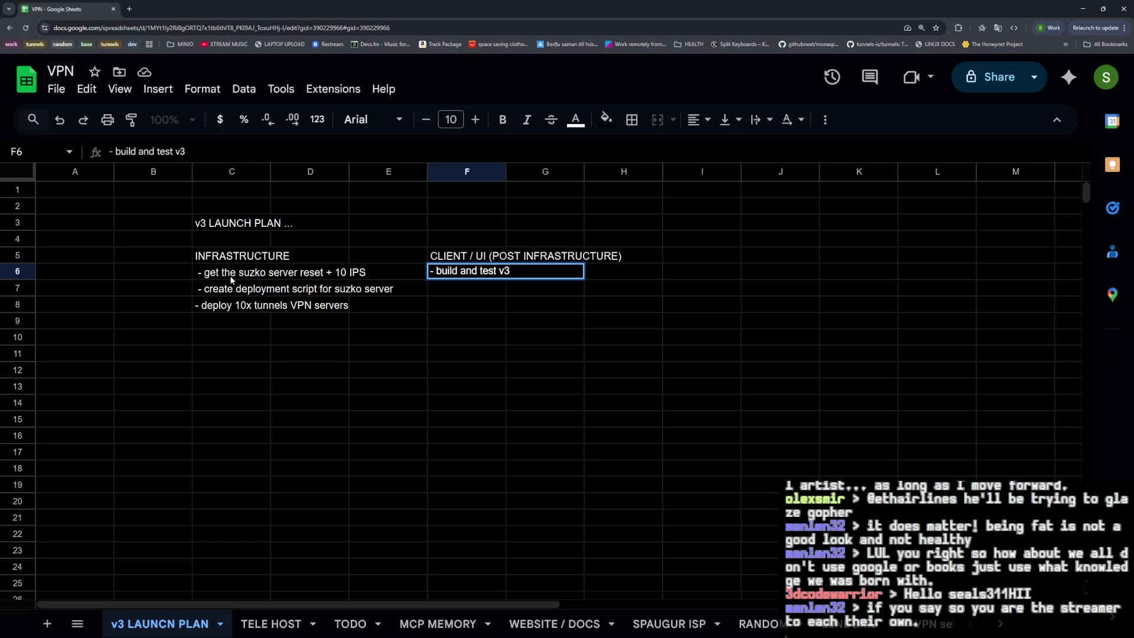
text(  (test native clients on all systems))
key(Return)
text(- us)
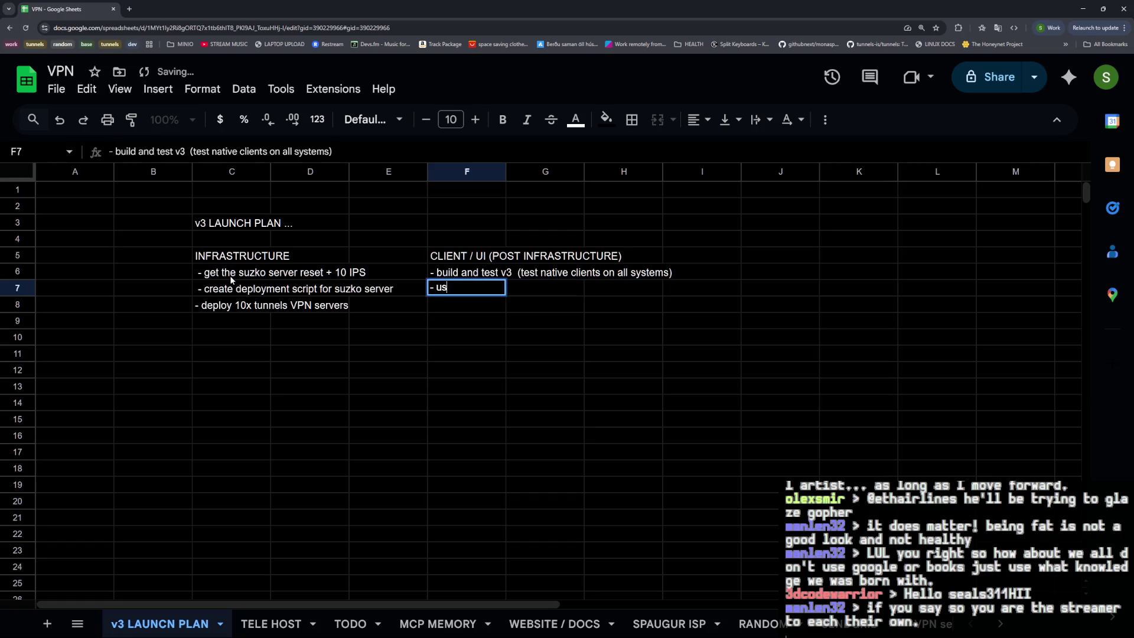
text(e goreleased to release v3)
key(Return)
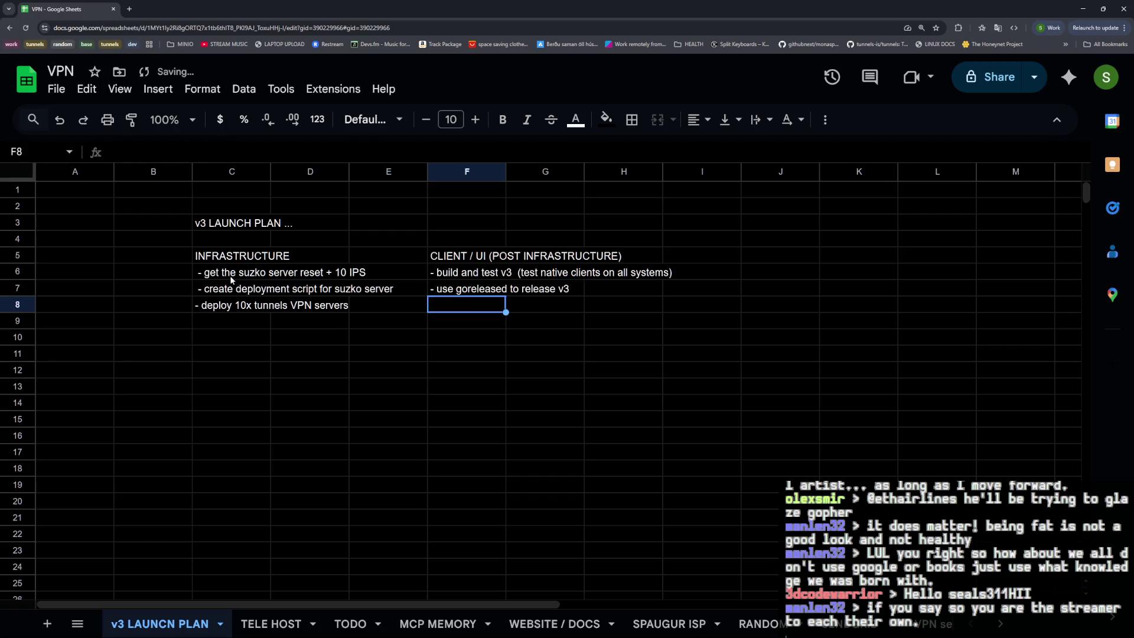
click(257, 256)
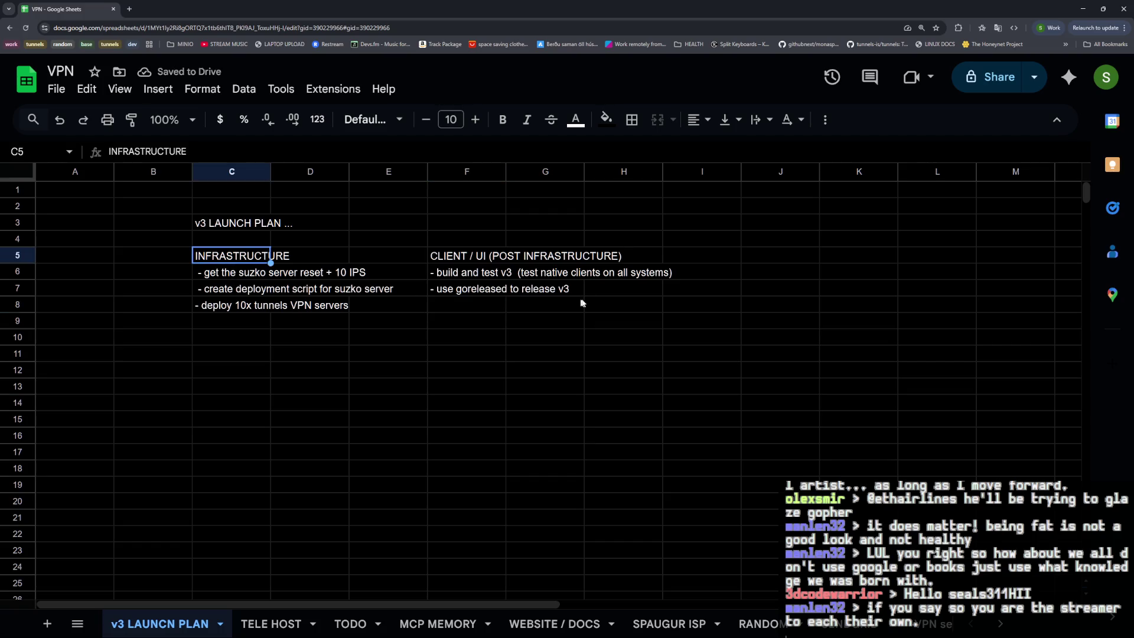
Start a WEBSITE section in J5 with a review website content task in J6.
click(770, 260)
text(WEBSIT)
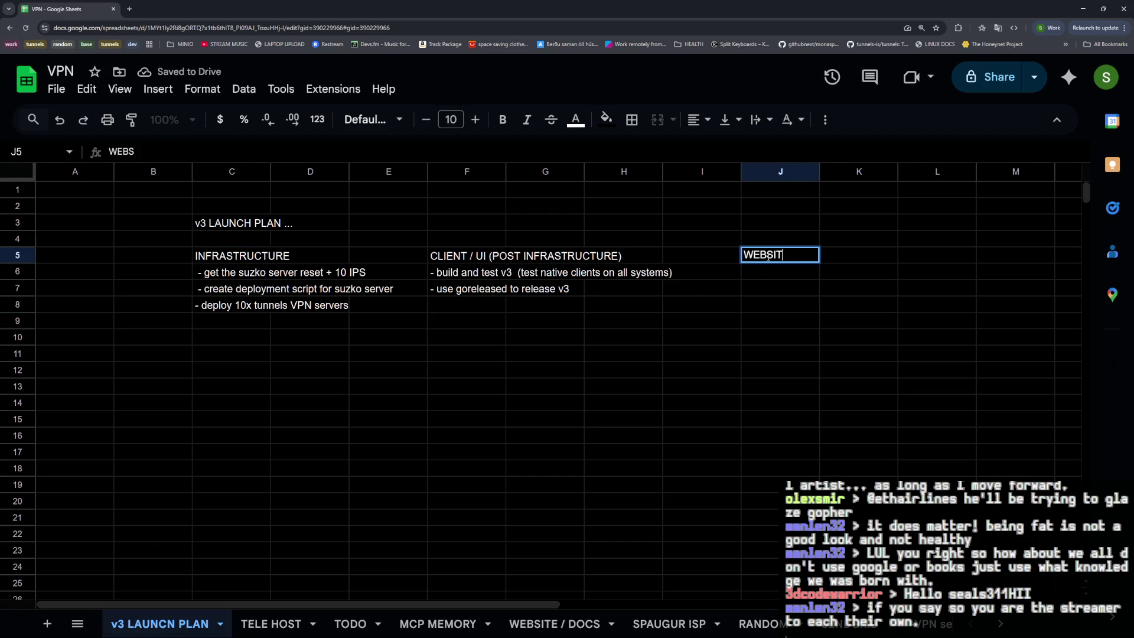
text(E)
key(Return)
text(- review all website content for inaccurace)
key(BackSpace)
key(BackSpace)
key(BackSpace)
key(BackSpace)
key(BackSpace)
key(BackSpace)
key(BackSpace)
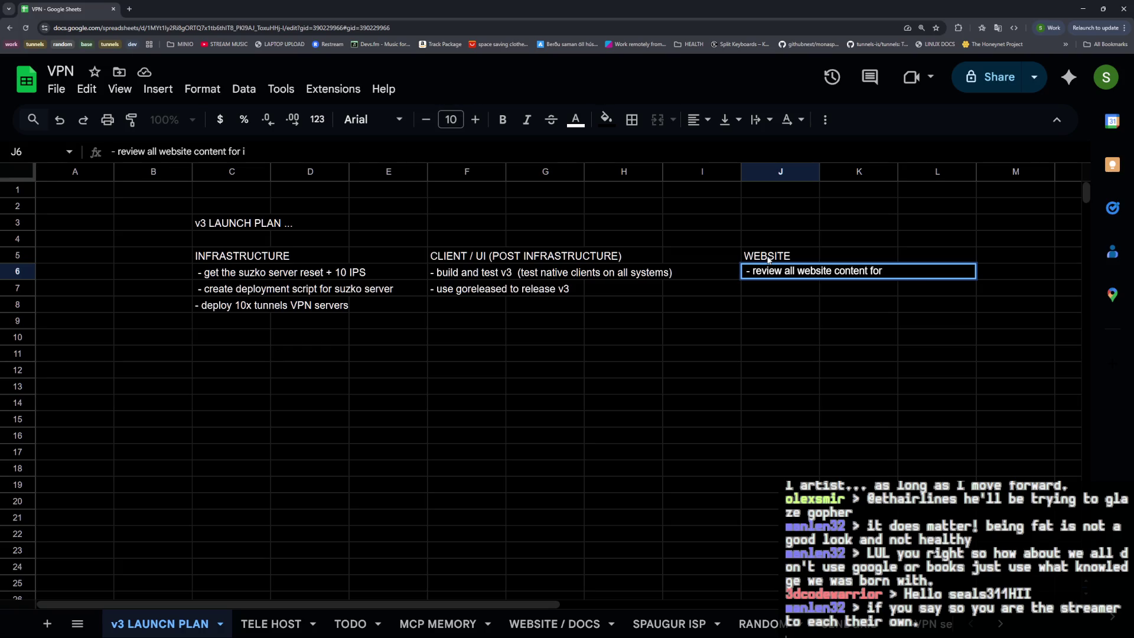
text(errors)
key(Return)
text(-)
key(Up)
key(Return)
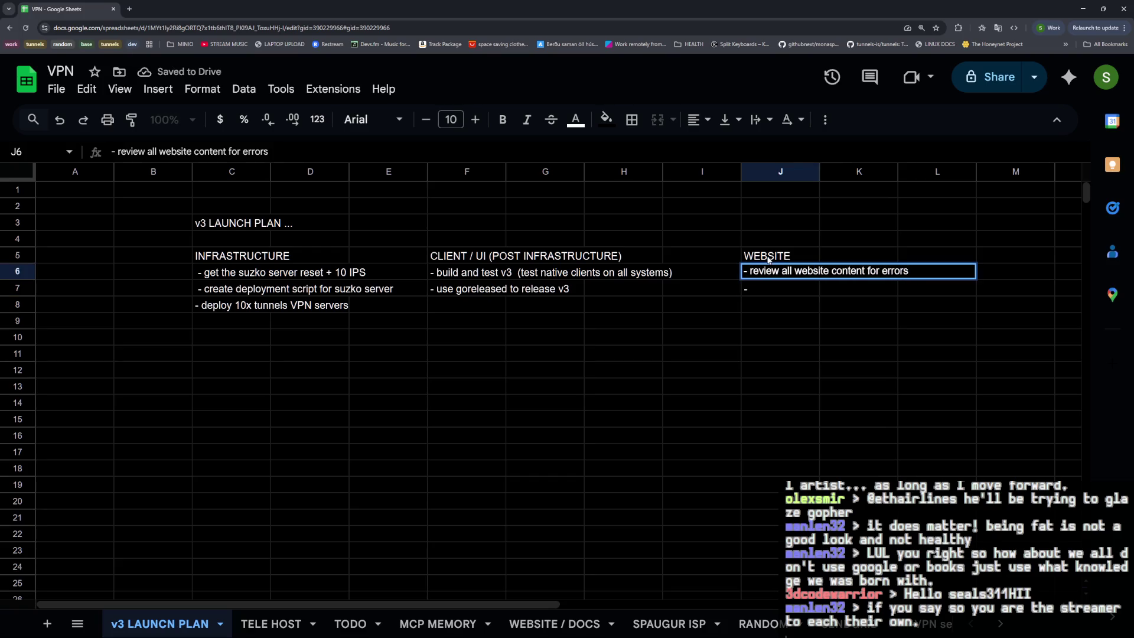
key(Return)
text(-)
key(Escape)
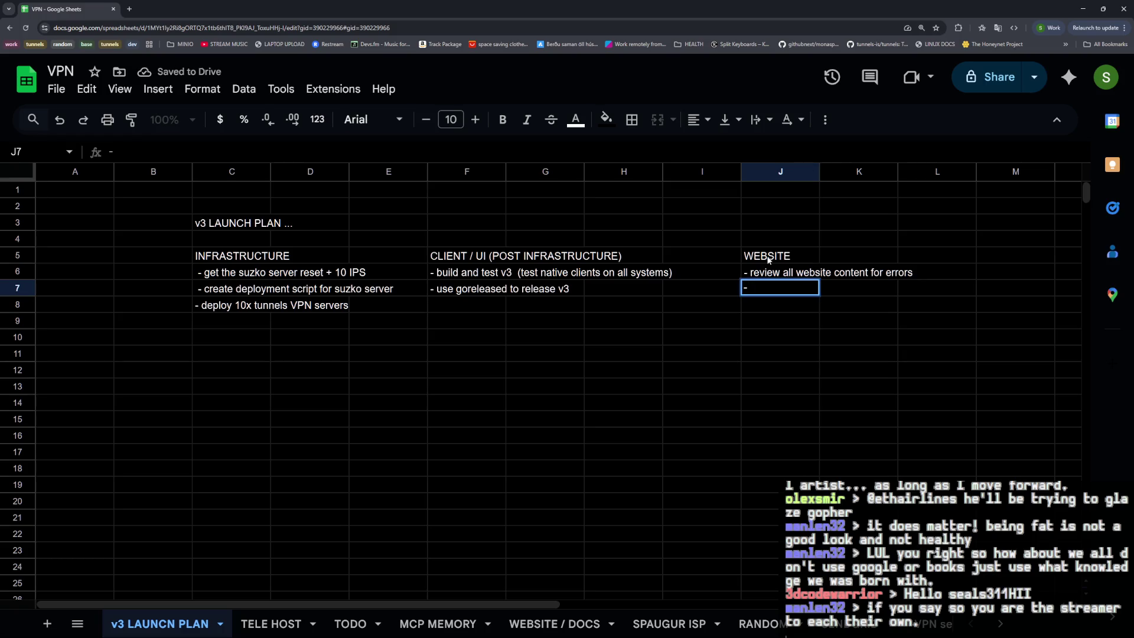
Rename the heading to WEBSITE / DOCS and add a review docs for errors task in J7.
click(771, 262)
key(Return)
text(/ DOCS)
key(Return)
key(Down)
key(Return)
text(review all docs for error)
key(BackSpace)
key(BackSpace)
text(ors)
key(Return)
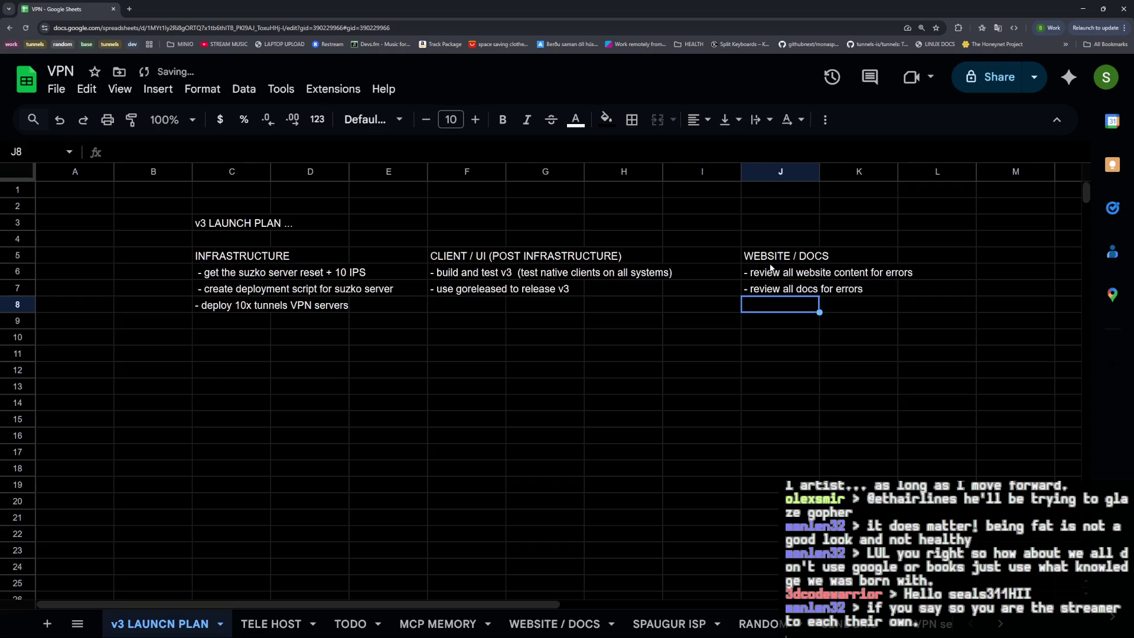
text(- add more docs + website content if neede)
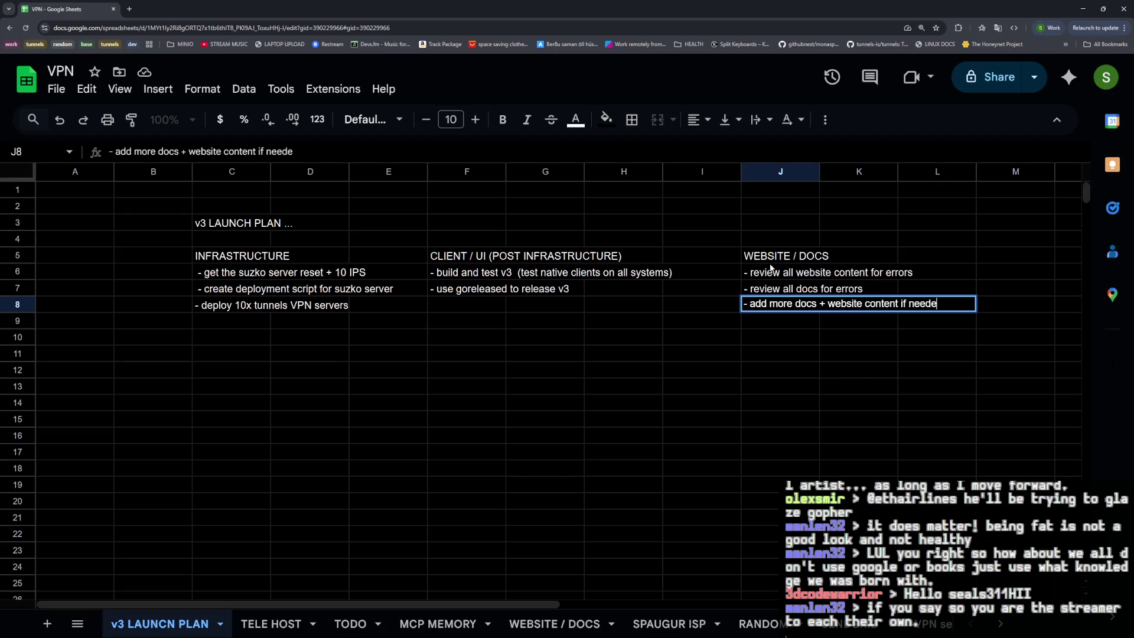
text(d)
Add the add more docs if needed task in J8 and move to C11 for the next section.
key(Return)
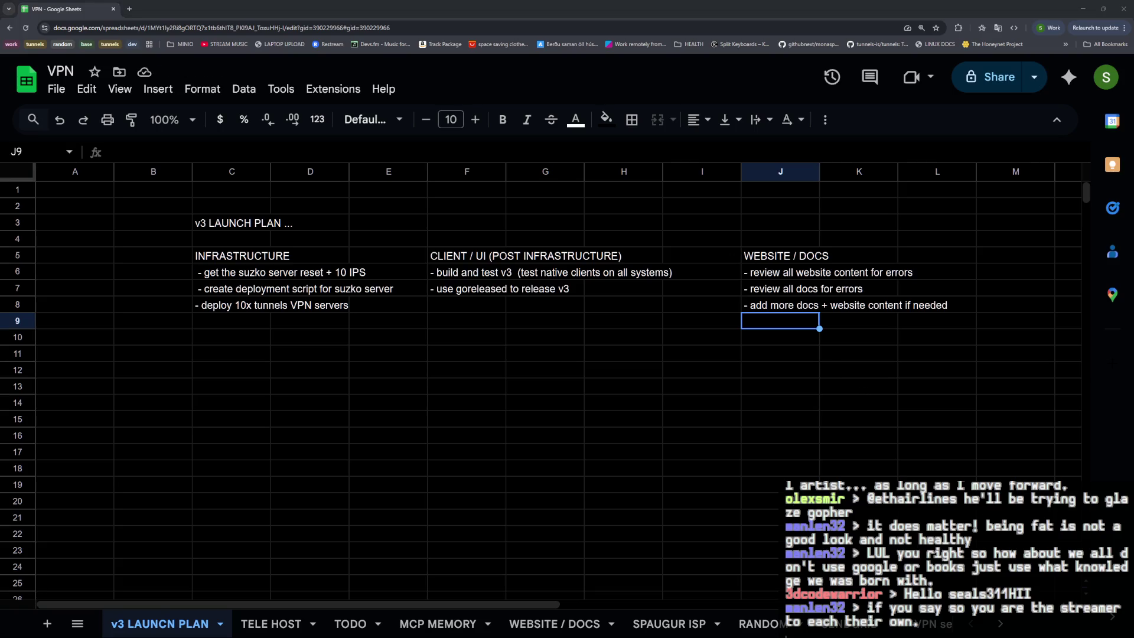
click(594, 371)
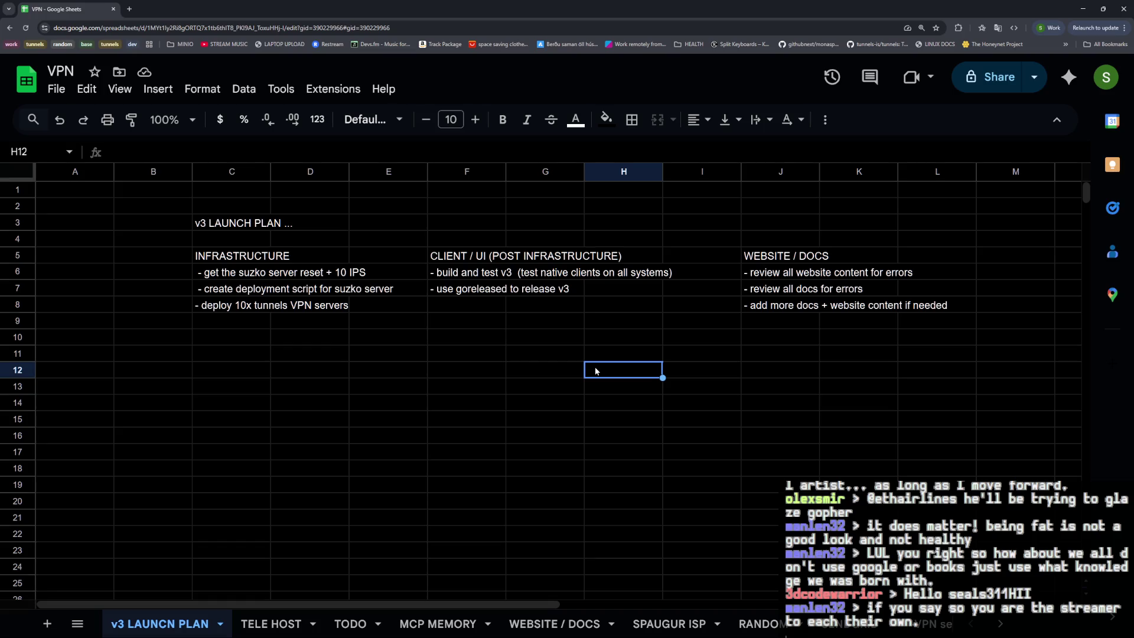
click(388, 340)
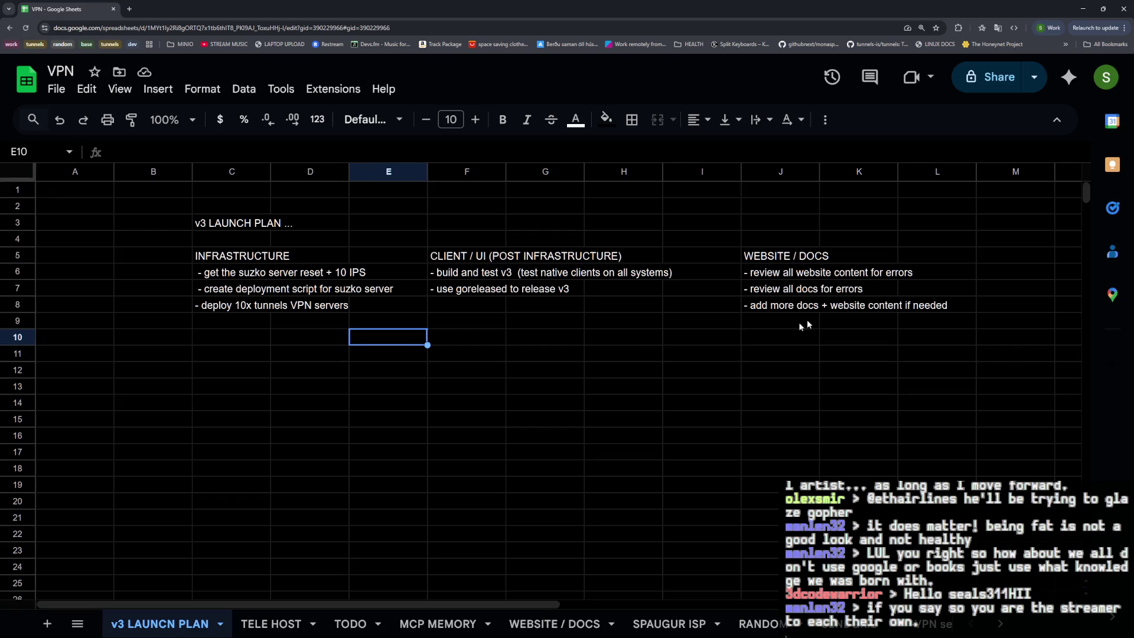
click(250, 355)
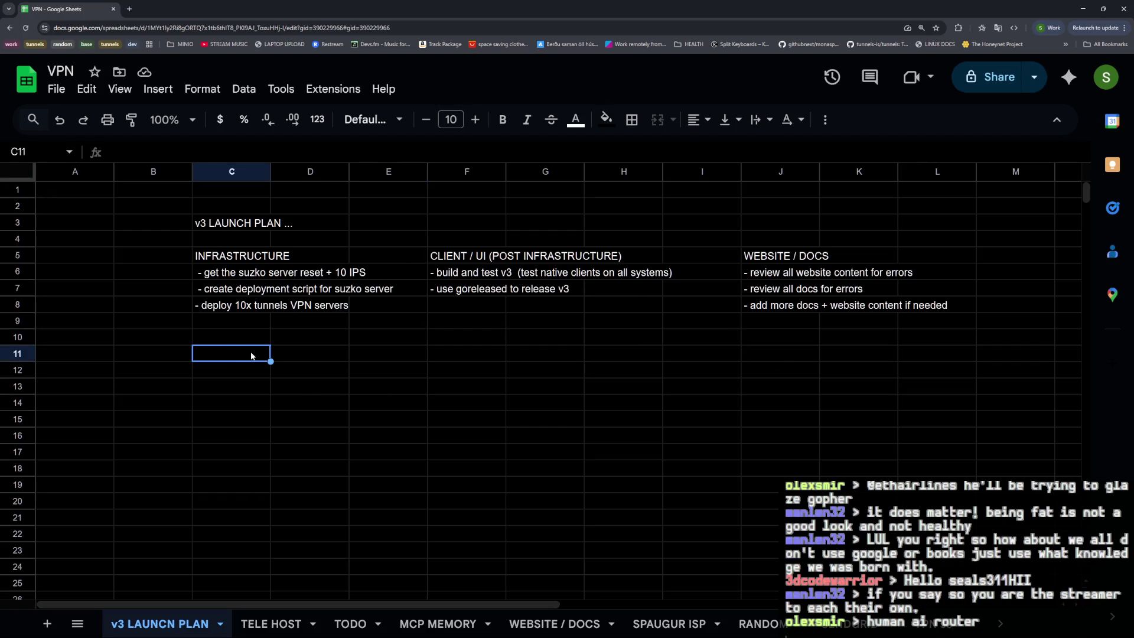
text(SOCIAL MEDIAS)
Enter a SOCIAL MEDIA ... heading in C11 with the POST ANNOUNCEMENT + LINK AND SHIT task in C12.
key(Return)
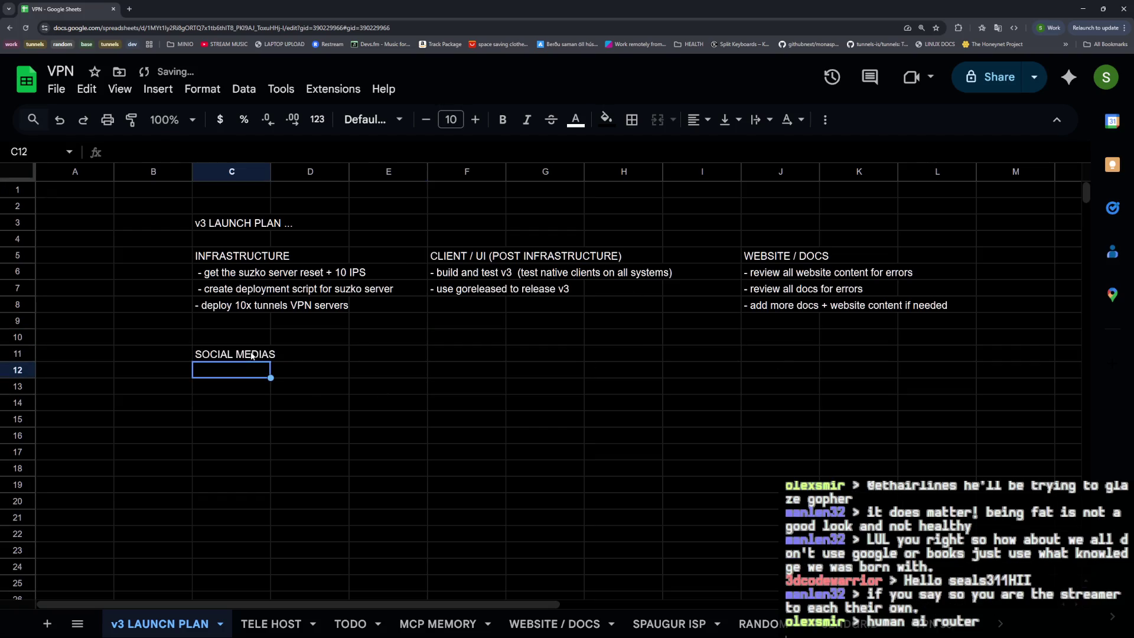
key(Up)
key(Return)
key(BackSpace)
text(...)
key(Return)
text(- POST ANNOUNCEMENT + LINK )
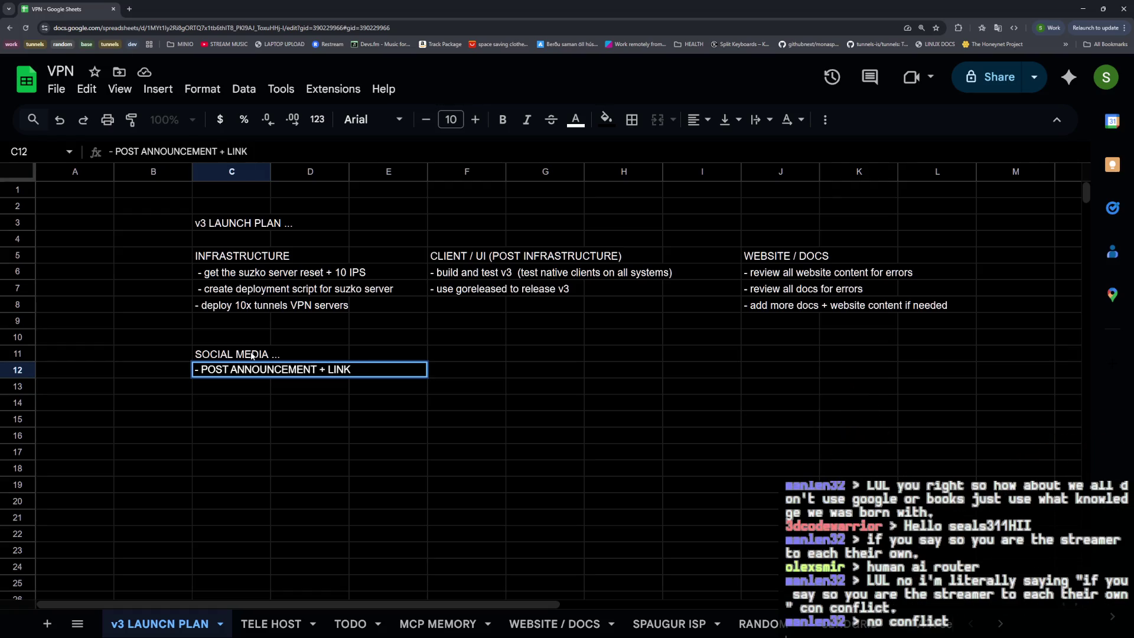
text(AND SHIT)
key(Return)
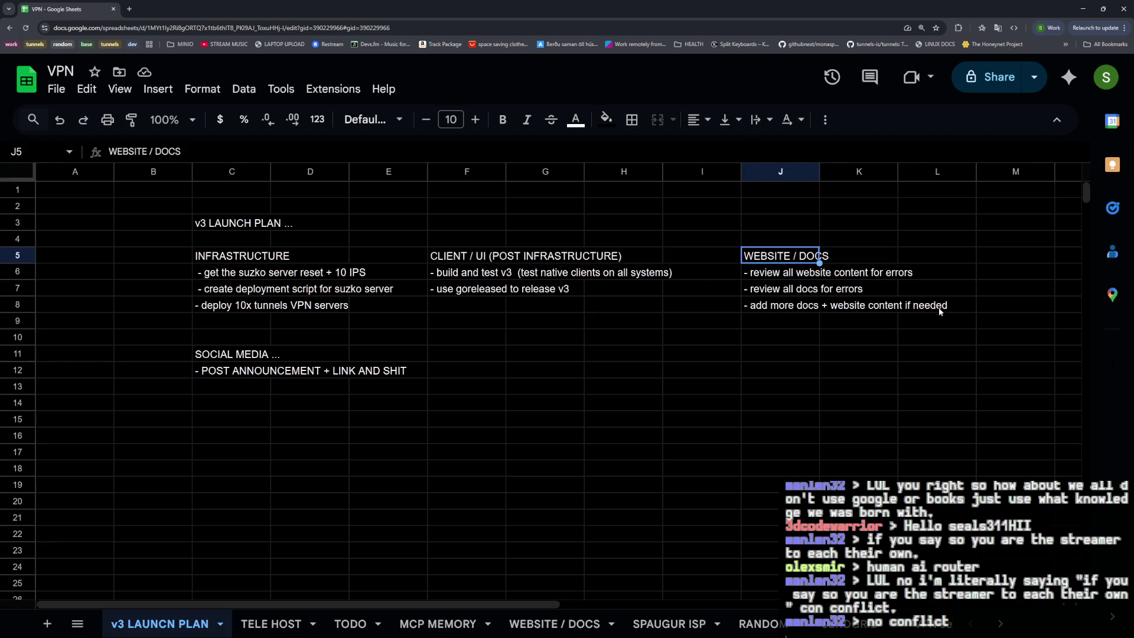
Look over the WEBSITE / DOCS block J5:L8 and deselect it.
drag(753, 264, 940, 305)
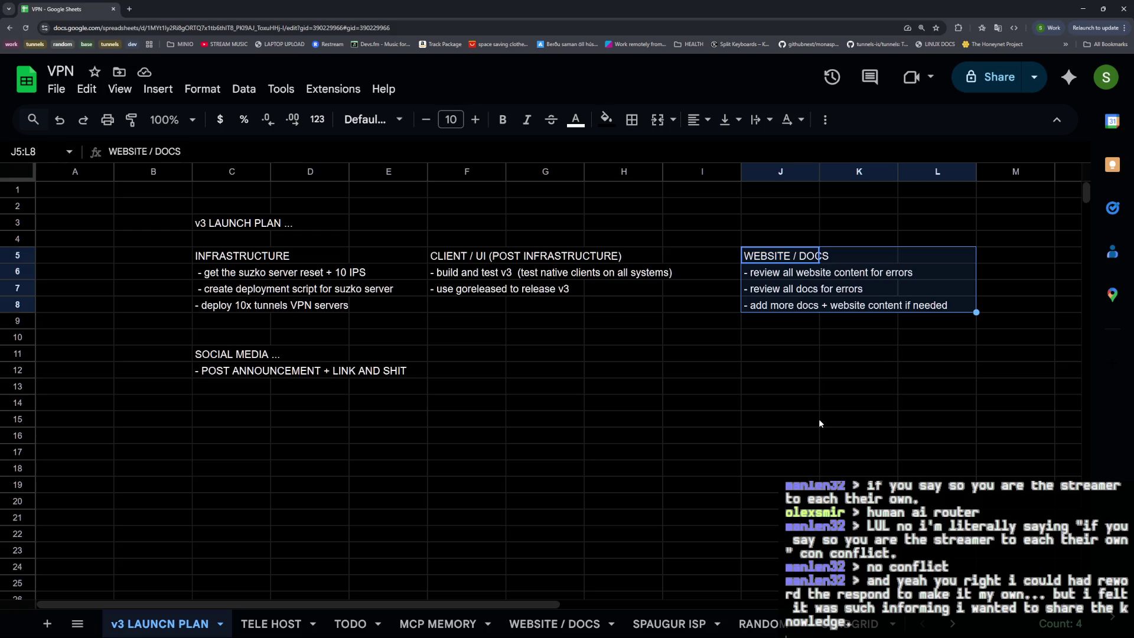
click(815, 419)
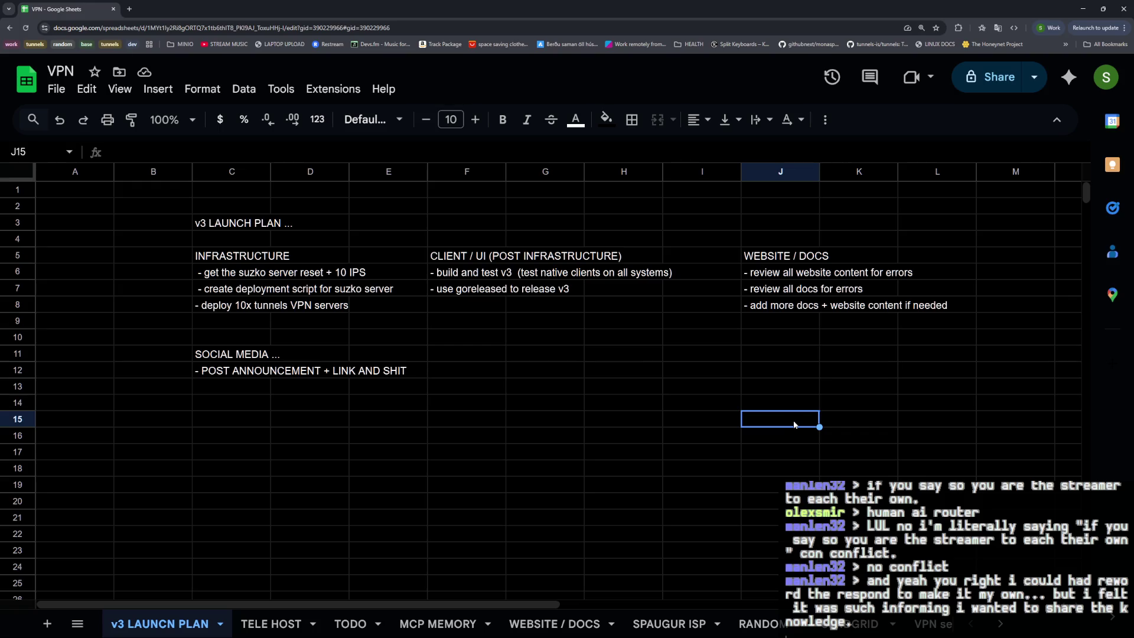
click(649, 417)
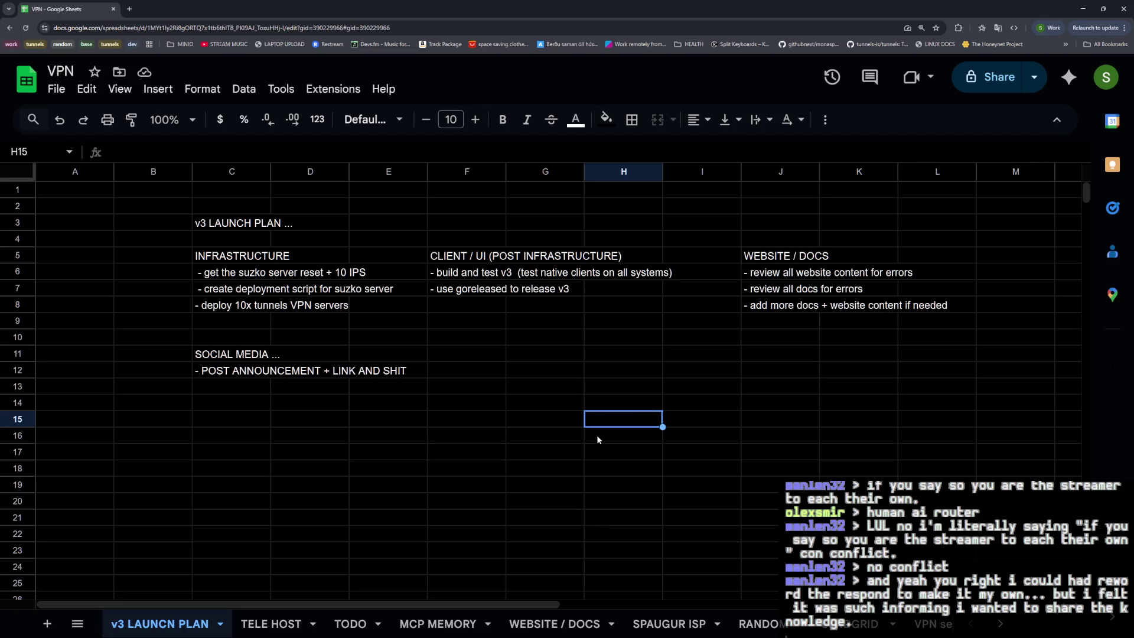
Cut the whole v3 launch plan block and paste it starting at A3.
click(226, 229)
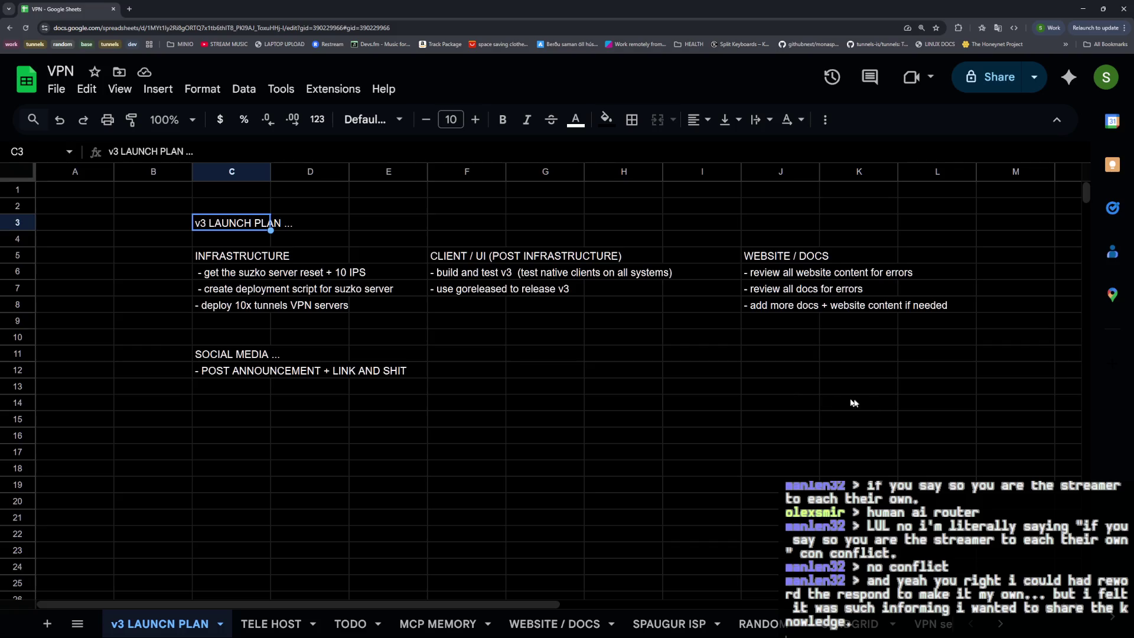
shift+click(950, 388)
key(ctrl+c)
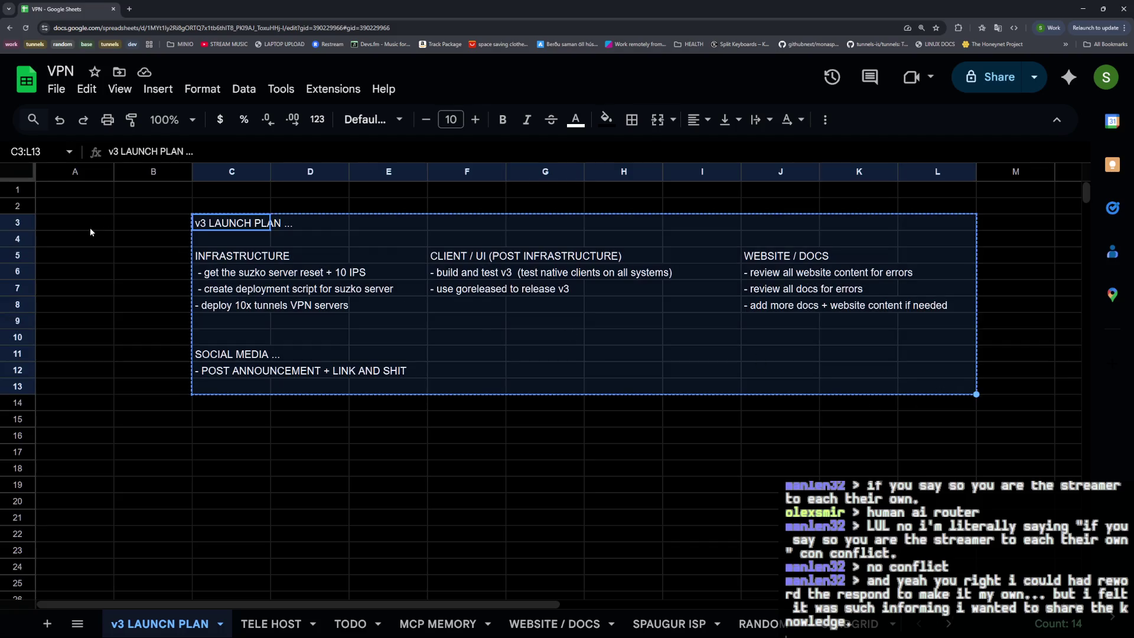
click(93, 222)
key(ctrl+v)
click(532, 452)
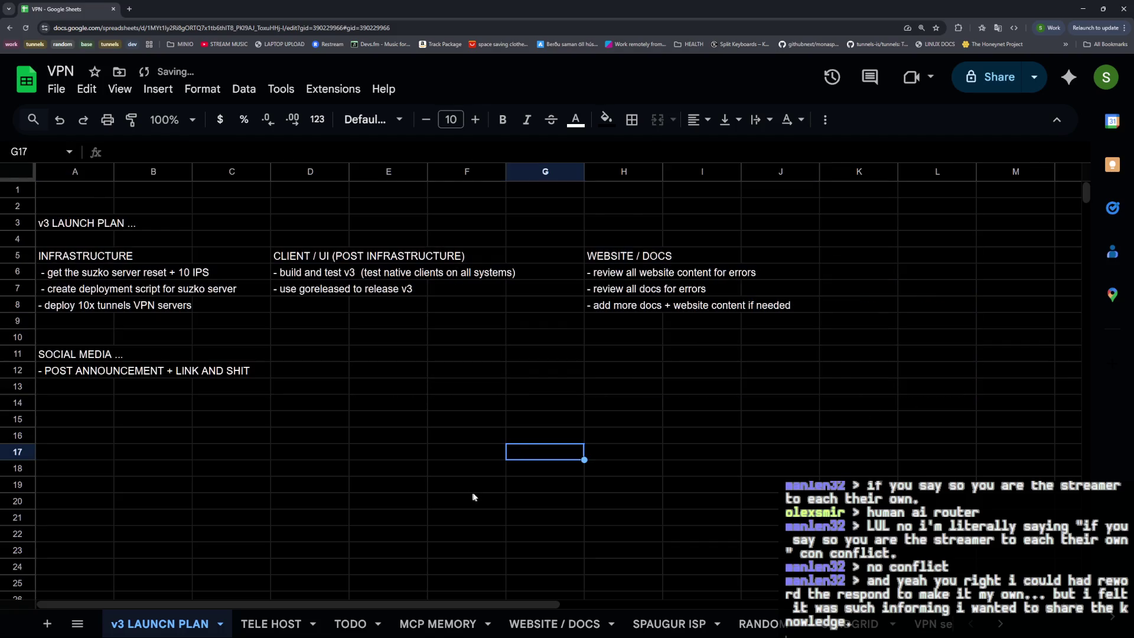
click(88, 391)
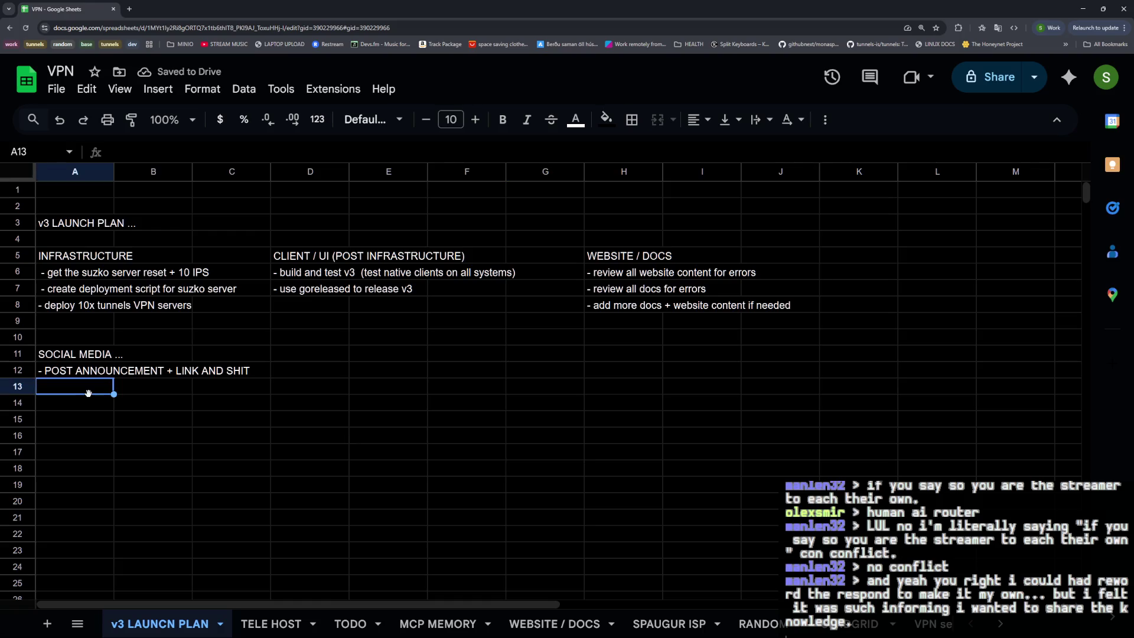
text(D)
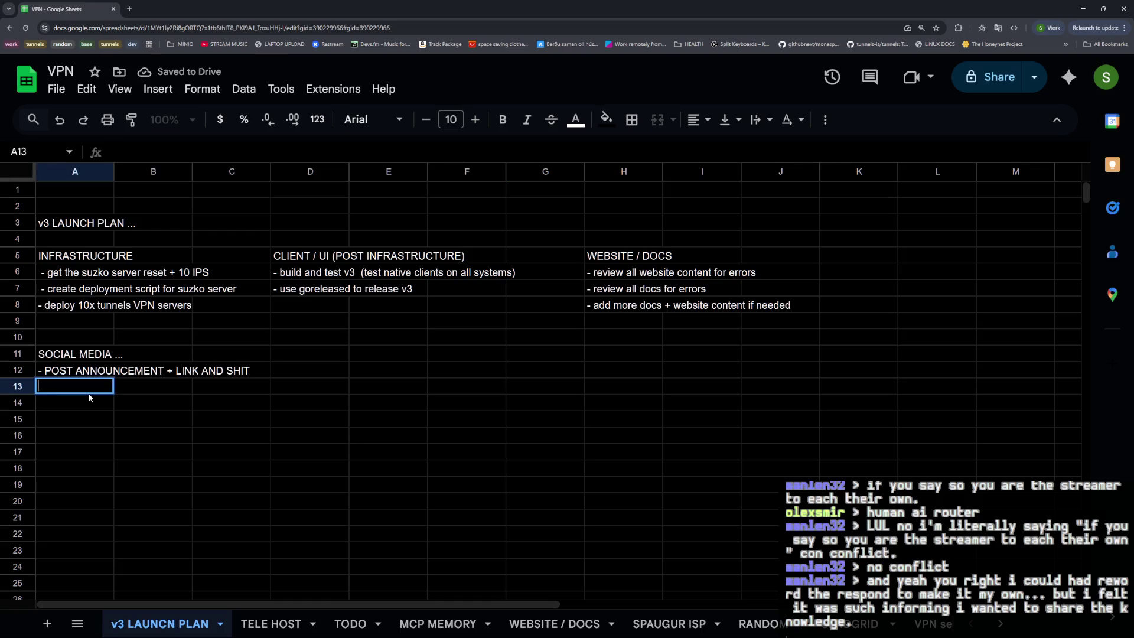
text(O MORE ADVERTISING FOR TUNNELS ON MY TWITCH :)
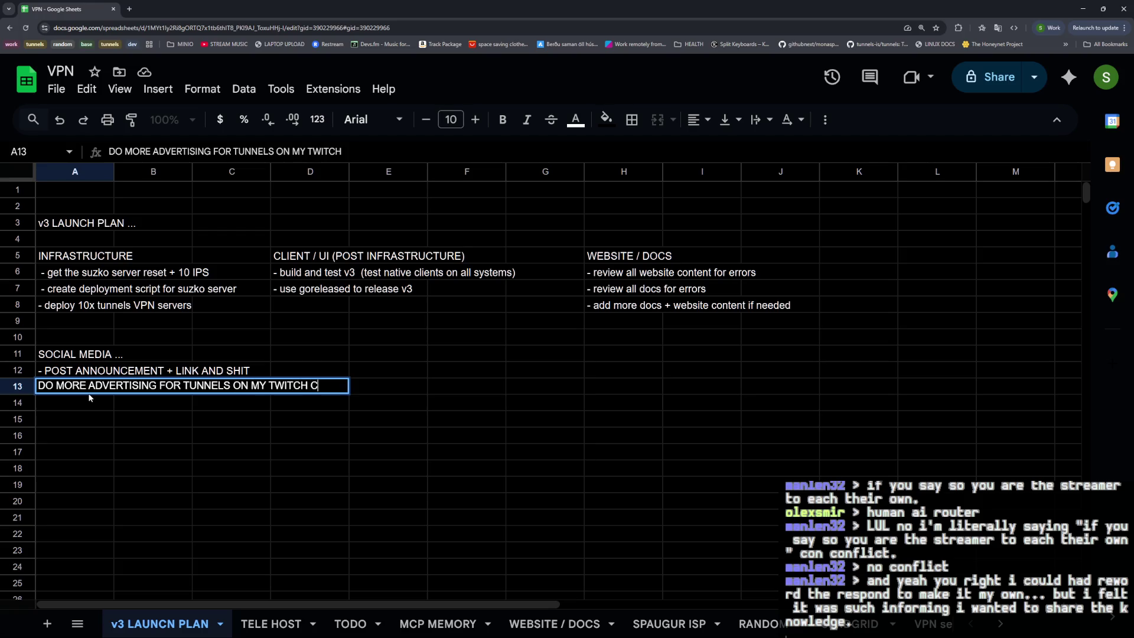
Enter the social media task to do more Tunnels advertising on the Twitch channel, typo fixed.
key(BackSpace)
key(BackSpace)
text(CHANNEL .........)
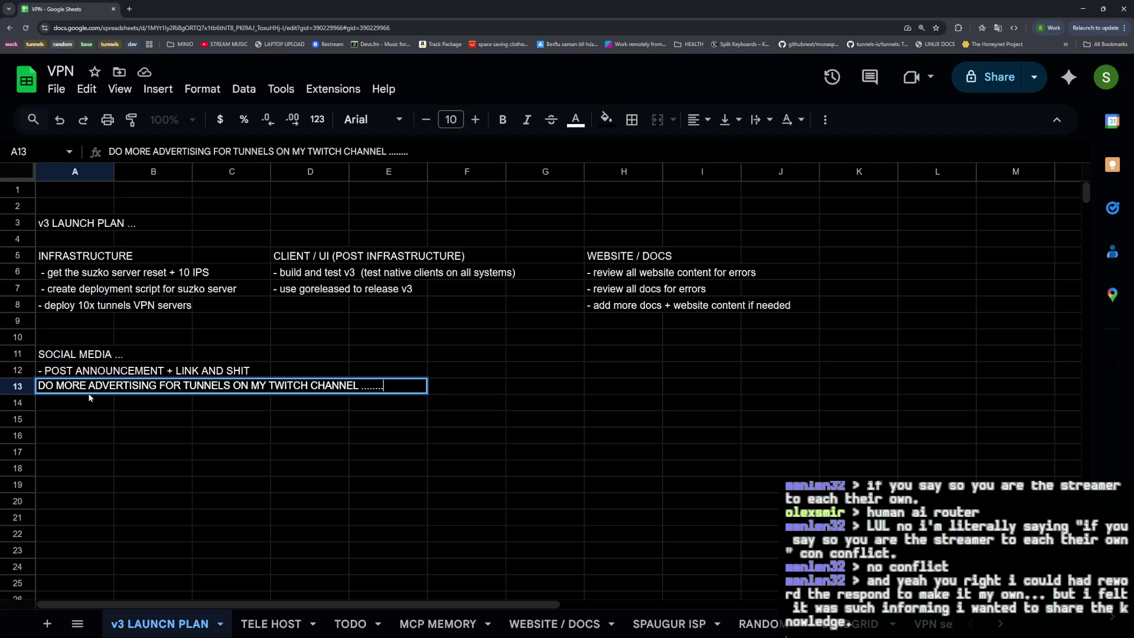
key(Return)
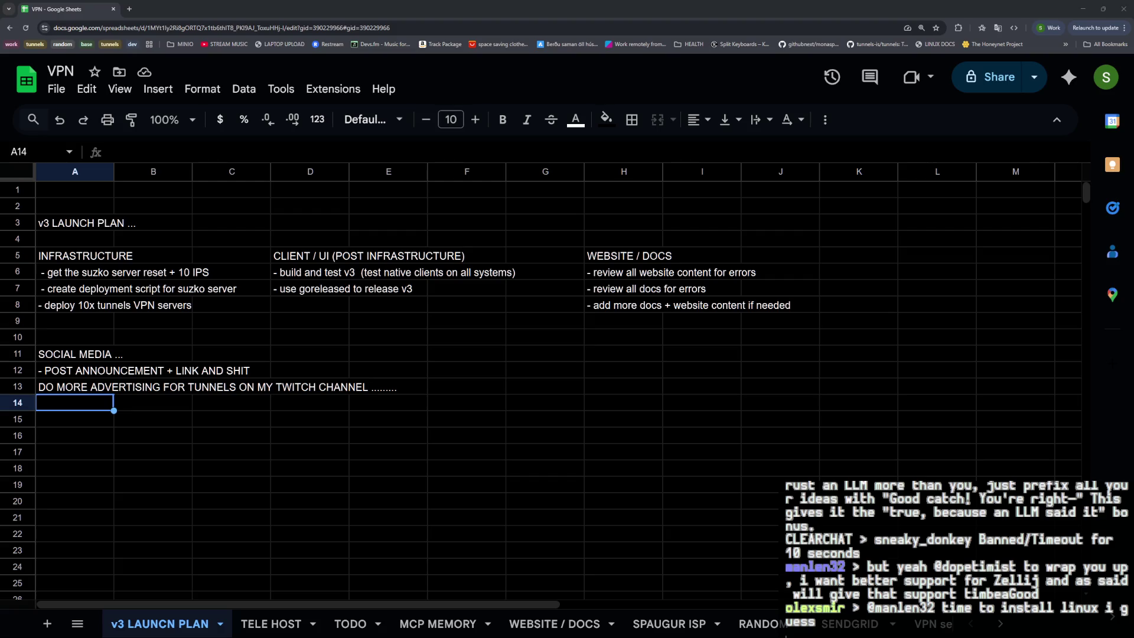
mouse_move(310, 256)
mouse_down()
mouse_move(430, 306)
mouse_move(467, 336)
mouse_up()
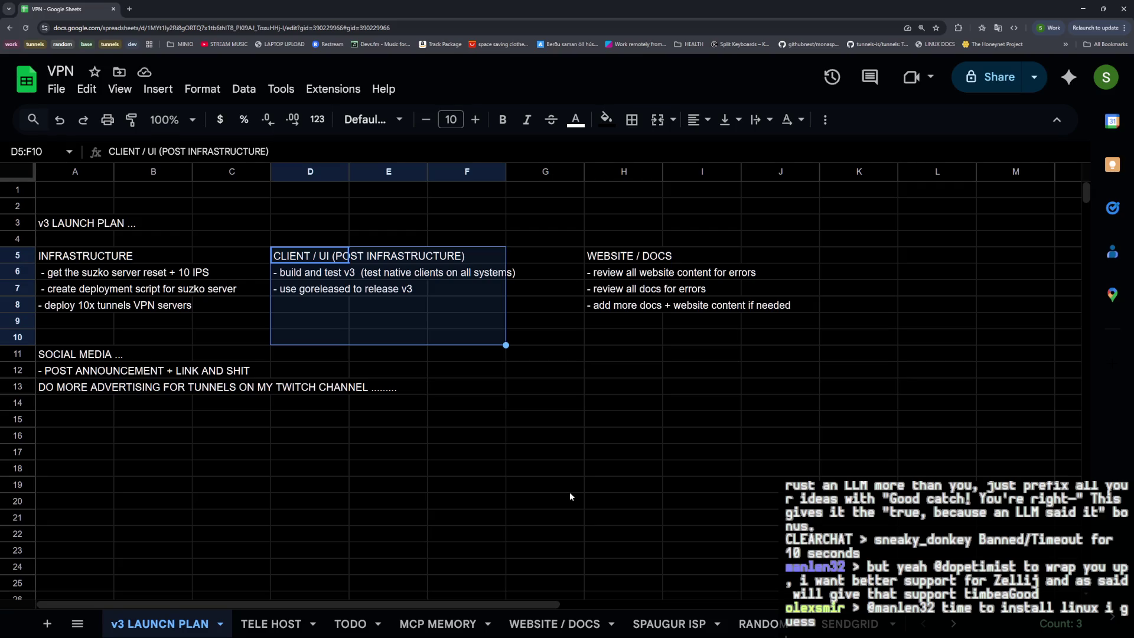
click(528, 416)
click(52, 261)
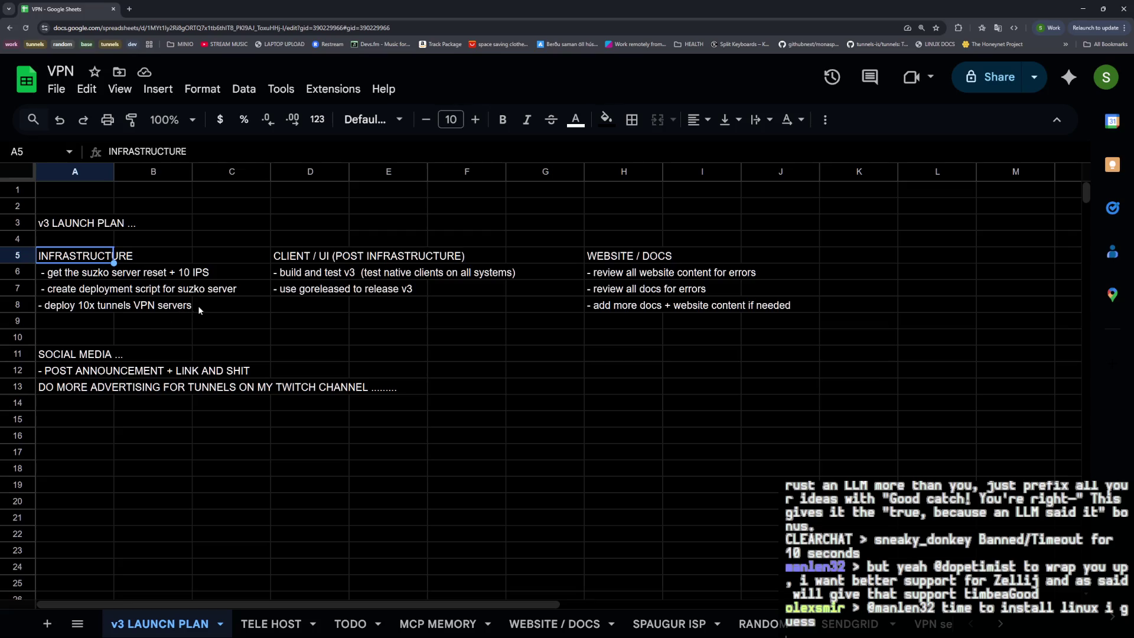
shift+click(197, 306)
click(610, 261)
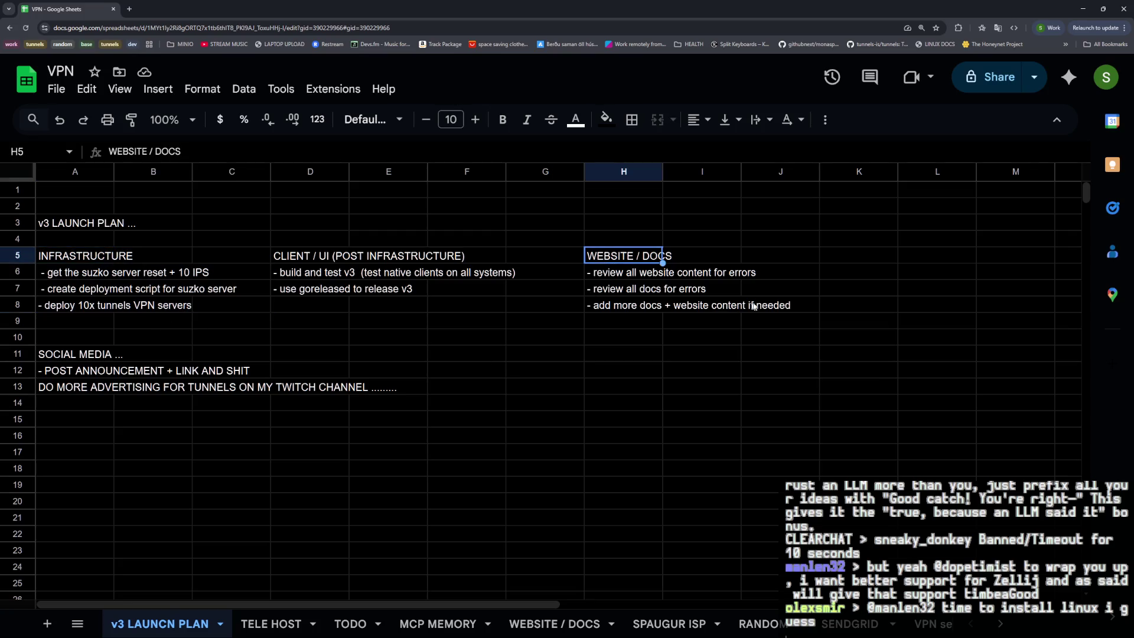
shift+click(788, 305)
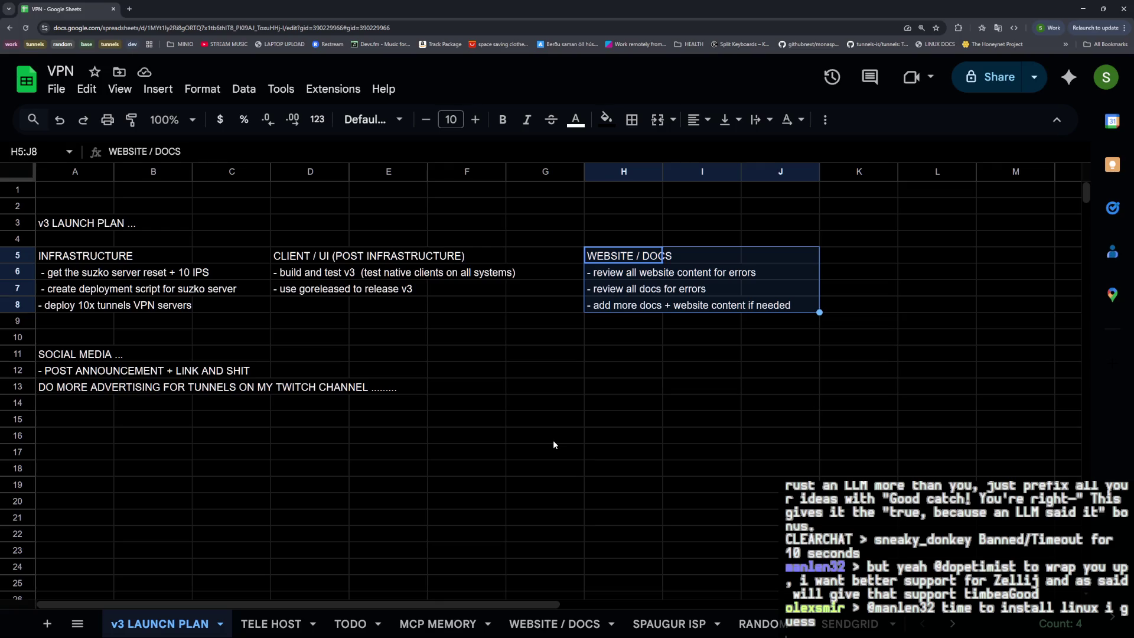
click(430, 390)
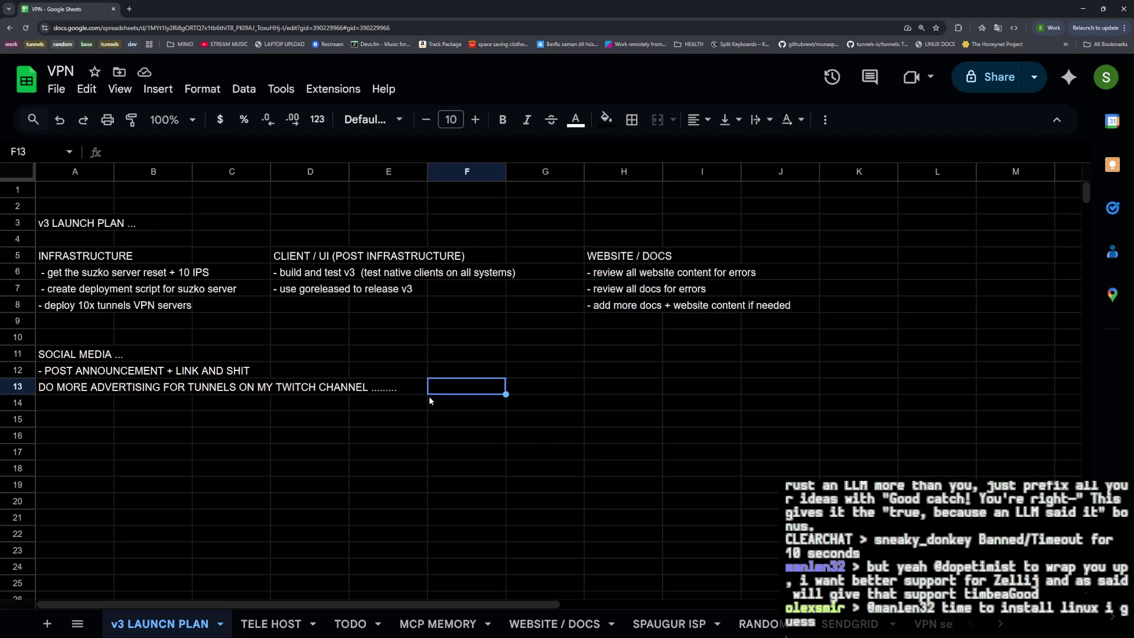
click(72, 265)
shift+click(208, 306)
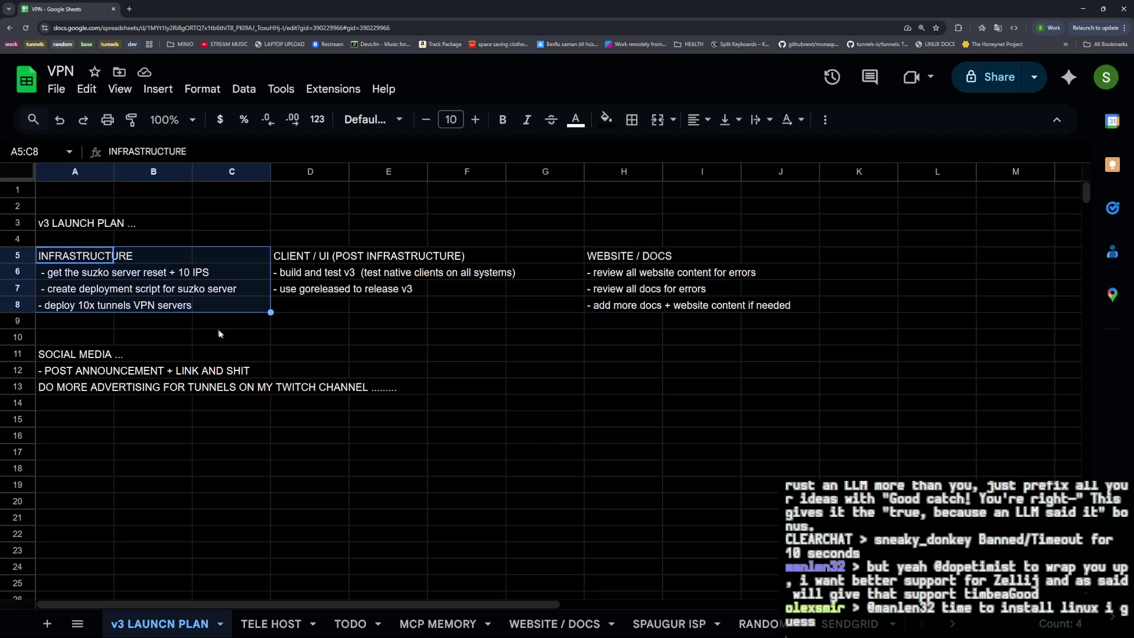
click(438, 390)
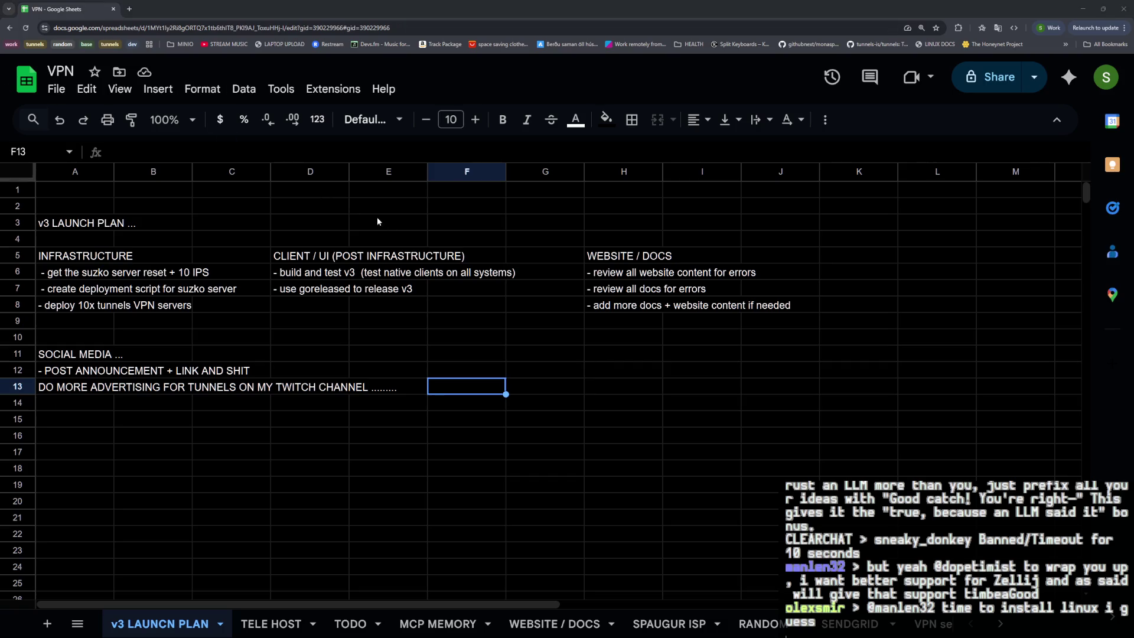
key(alt+Tab)
key(alt+Tab)
mouse_move(106, 9)
mouse_down()
mouse_move(332, 62)
mouse_move(802, 10)
mouse_up()
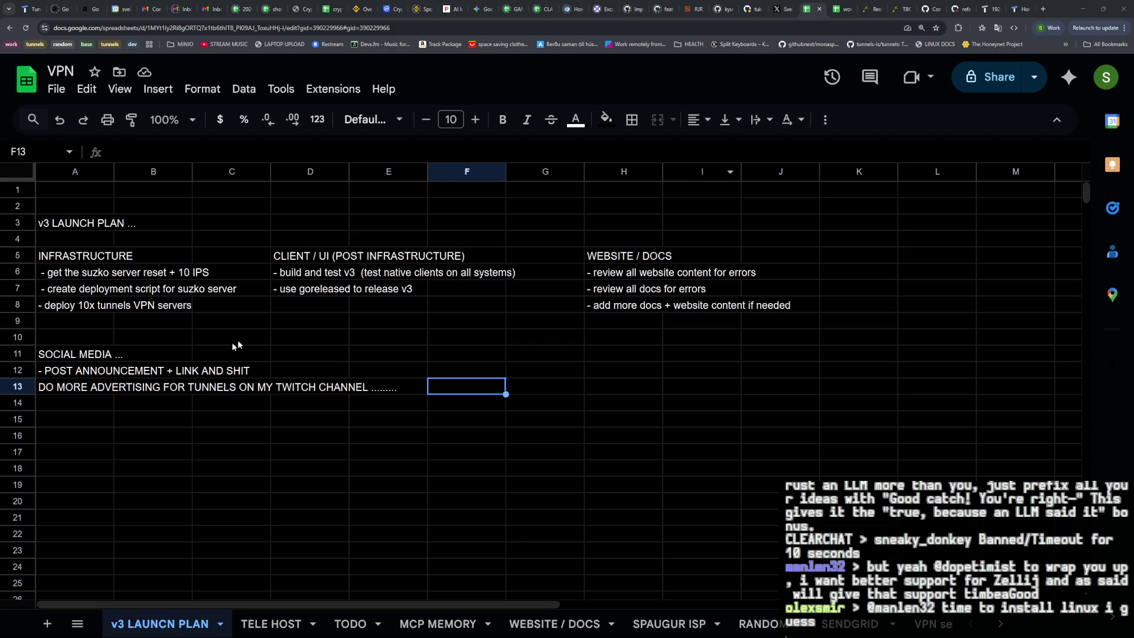
Append 'MENTION THAT NEW SERVERS ARE TORRENT FRIENDLY' to the post-announcement task in A12.
click(98, 406)
key(Up)
key(Up)
key(Return)
text(,)
key(BackSpace)
text(.... )
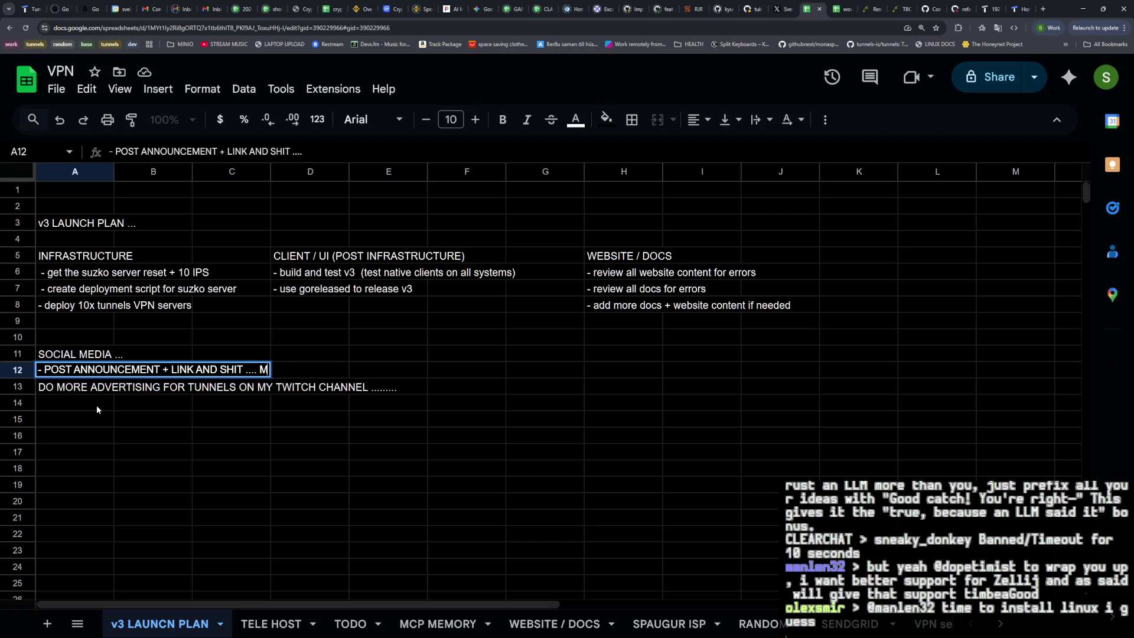
text(MENTION THAT NEW SERVER)
key(BackSpace)
text(S ARE TORRENT FIRNED)
key(BackSpace)
key(BackSpace)
key(BackSpace)
text(ENDLY)
key(Return)
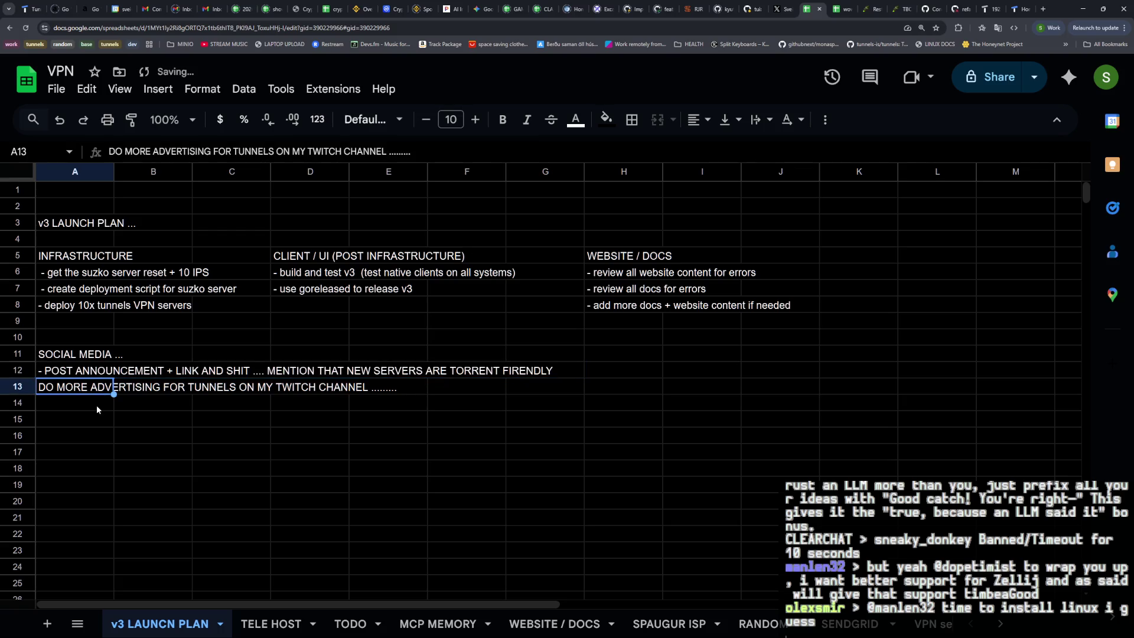
key(Up)
key(Up)
key(Up)
key(Right)
key(Right)
key(Right)
key(Up)
Enter '- re-implement payment processing code ...' as a new infrastructure task in A9.
key(Down)
key(Up)
key(Left)
key(Left)
key(Left)
text(-)
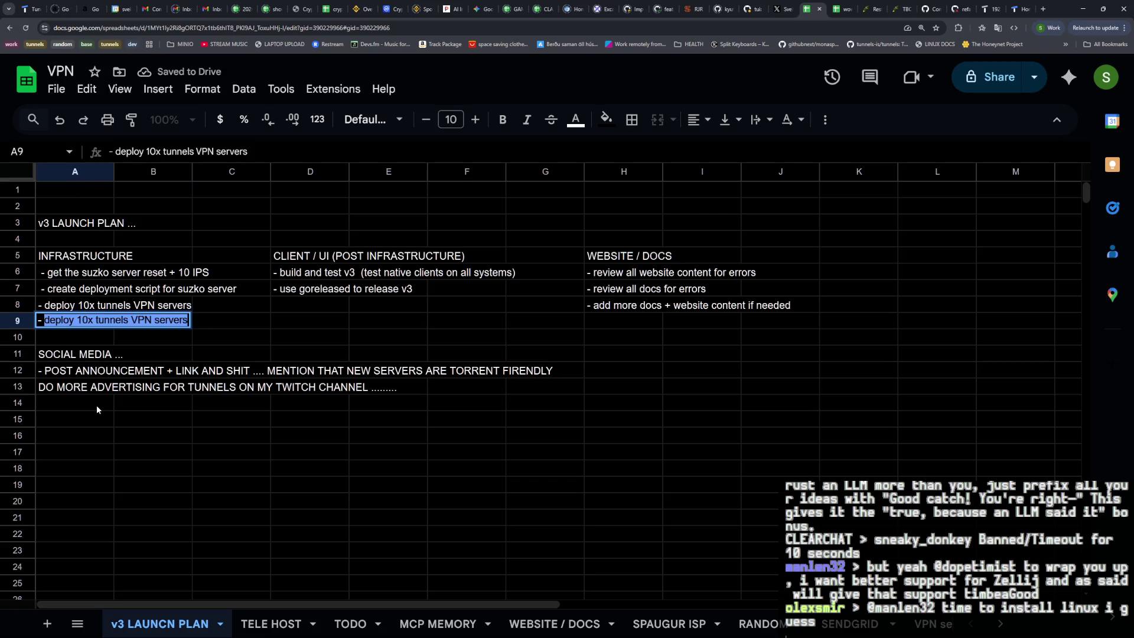
text( d)
text(re)
key(BackSpace)
key(BackSpace)
key(BackSpace)
text(re-implement payment processing code ...)
key(Return)
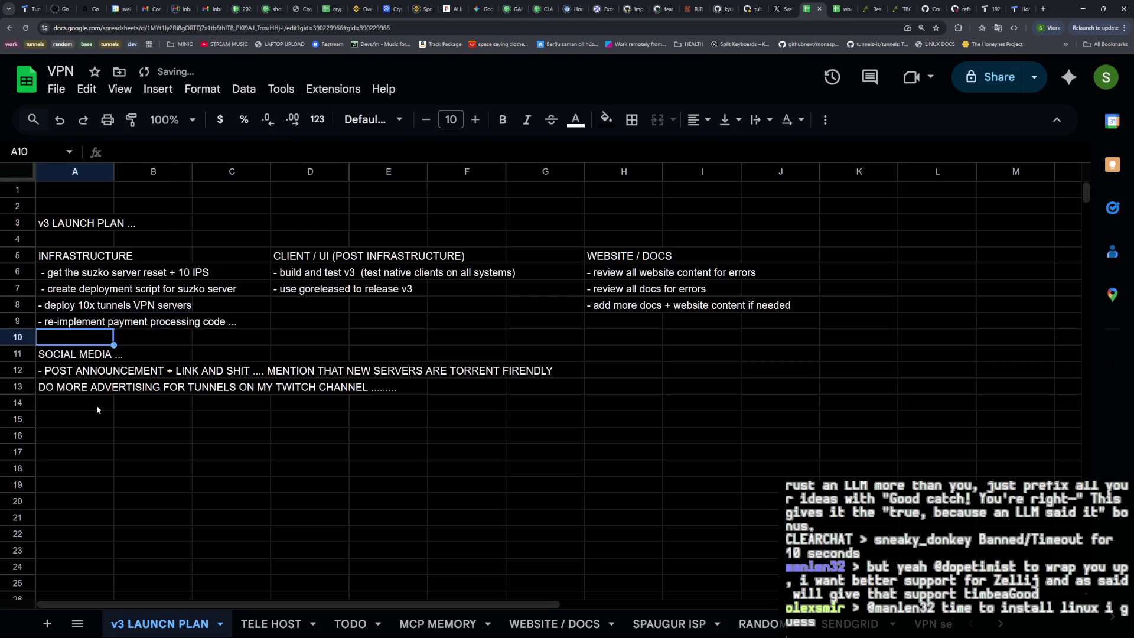
click(110, 418)
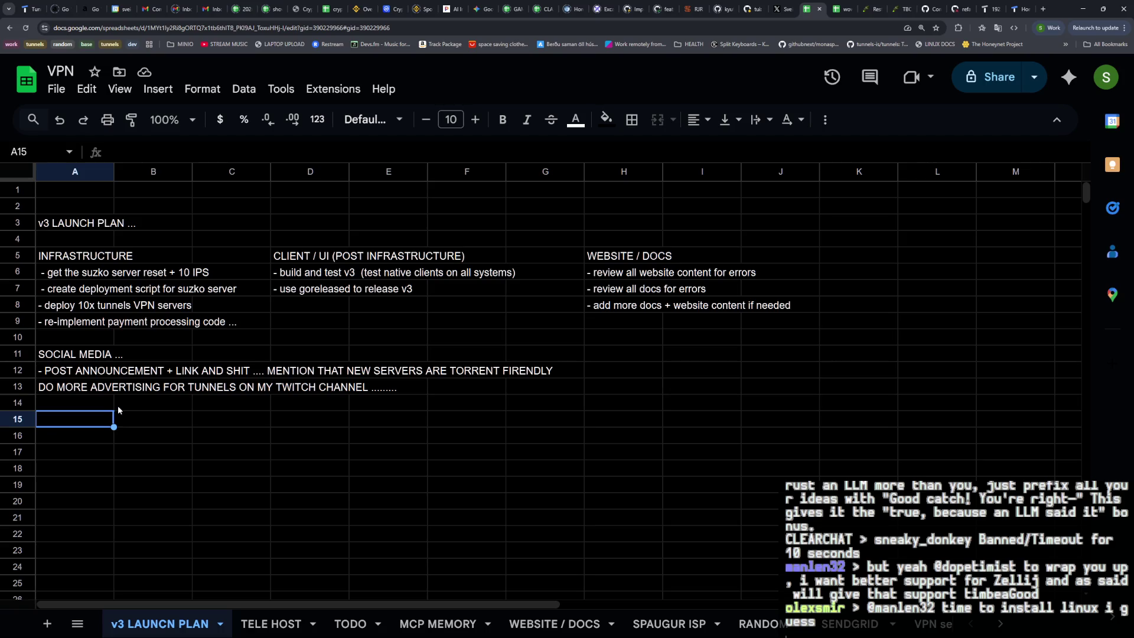
click(85, 359)
Move the social media block down three rows to free space under the infrastructure tasks.
shift+click(509, 392)
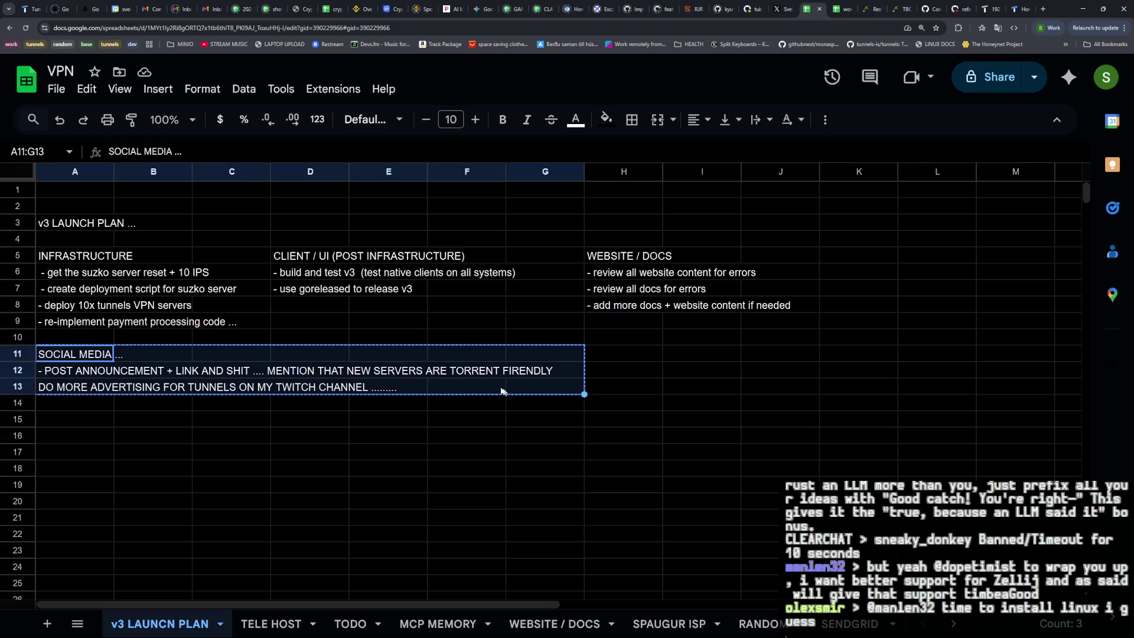
drag(94, 393, 84, 443)
click(69, 345)
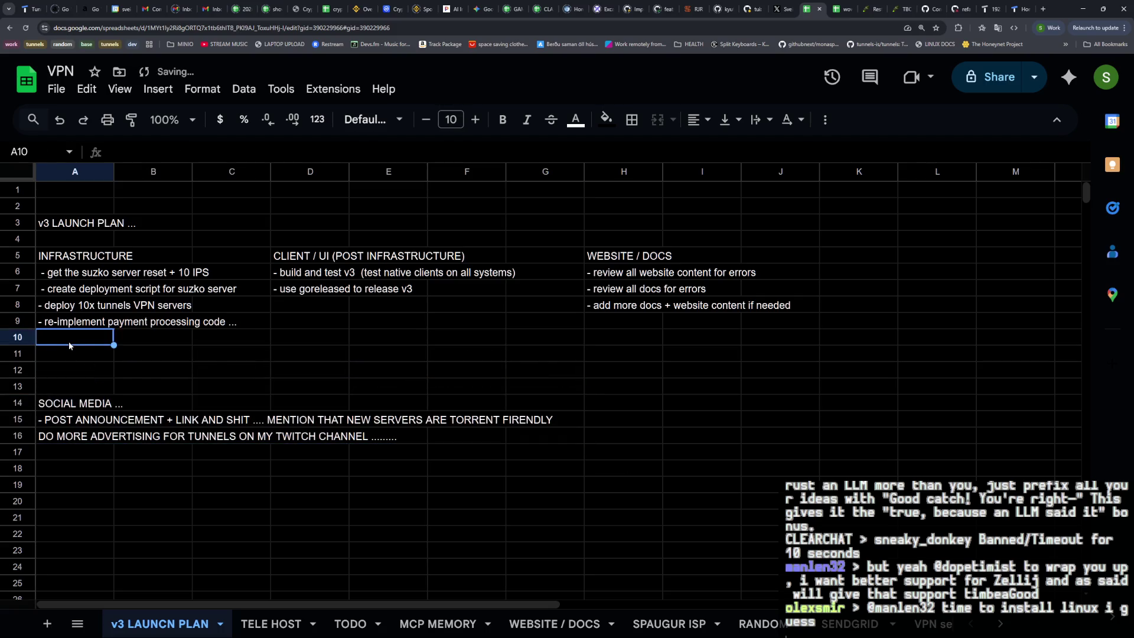
text(- we might have to re-implement rate limiting ...)
Add a fifth infrastructure task to re-implement rate limiting, extending it after the trailing dots.
key(Return)
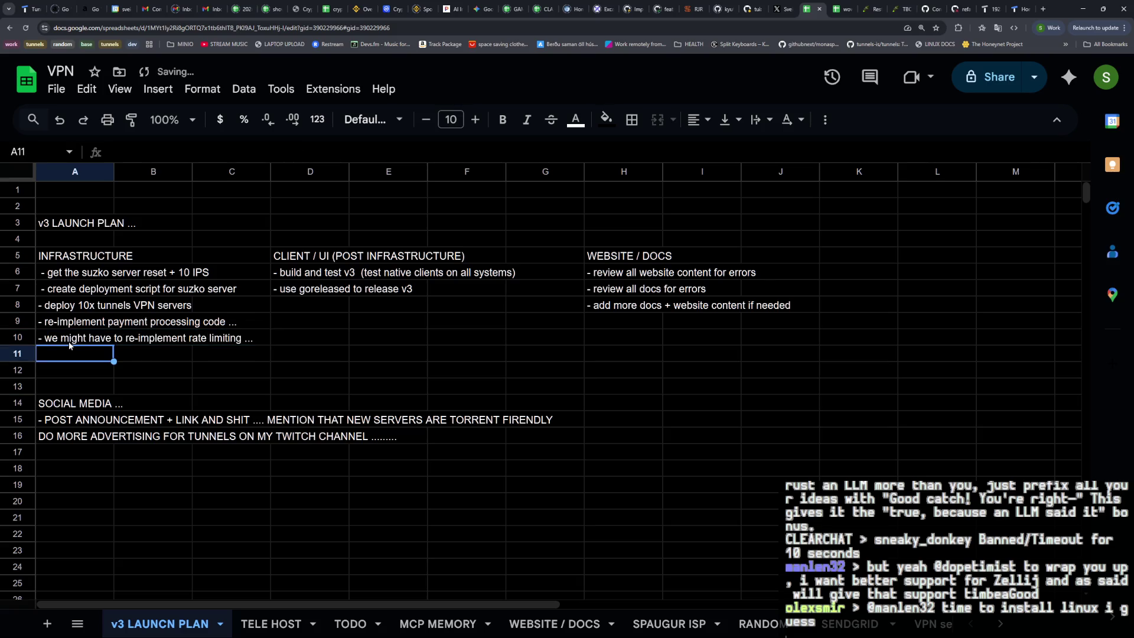
click(70, 340)
key(Return)
key(BackSpace)
key(BackSpace)
key(BackSpace)
text(because torre)
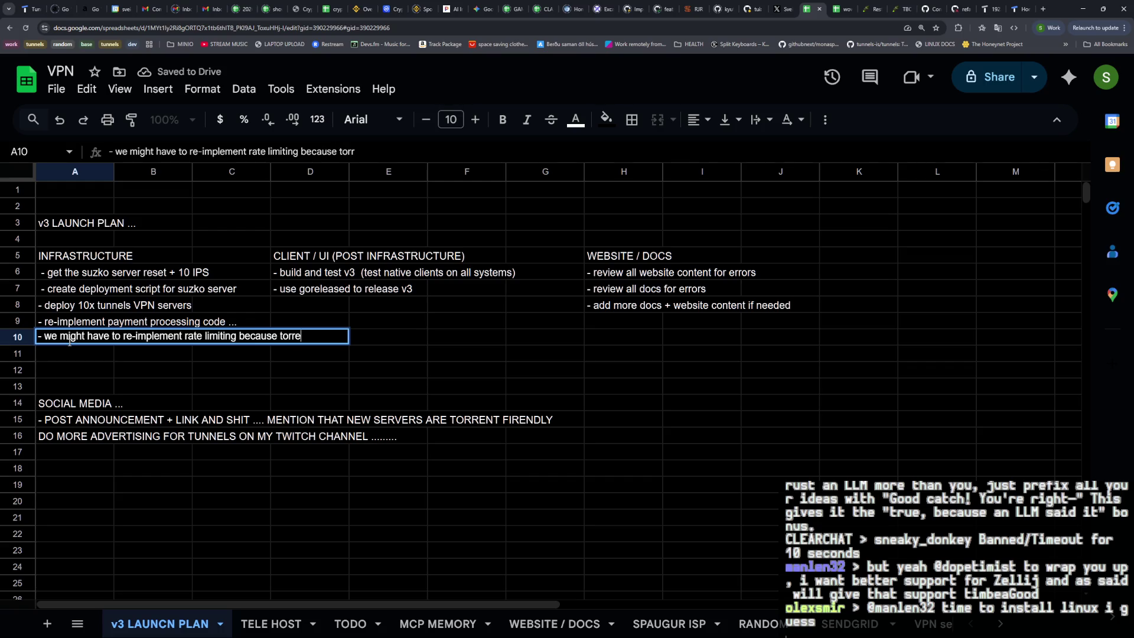
text(nt)
key(Return)
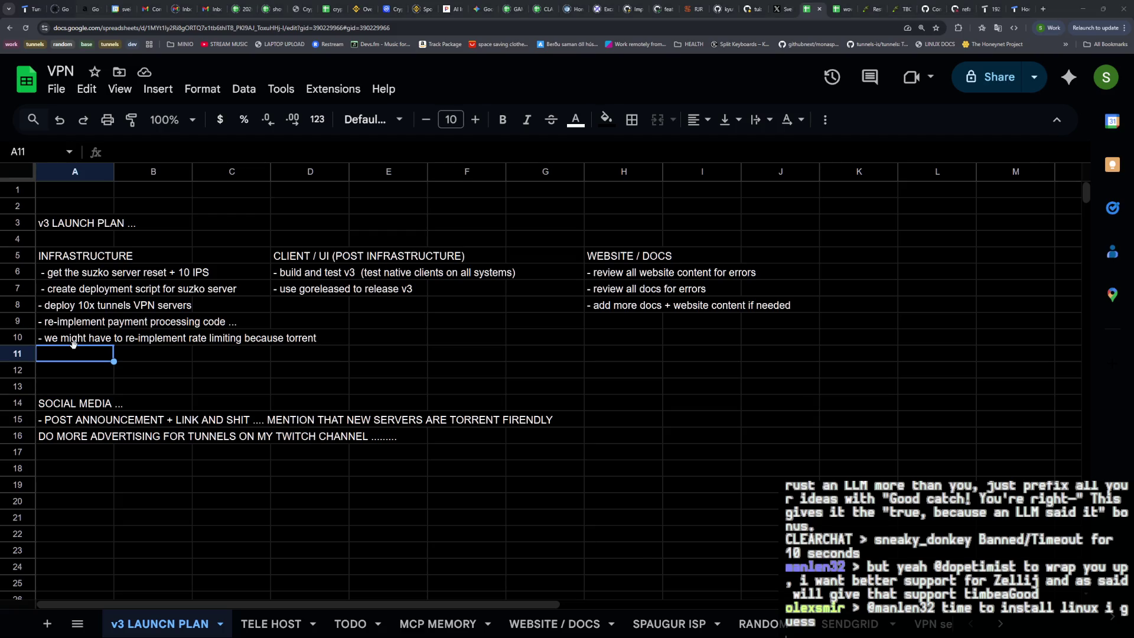
Switch from the browser to Zellij Tab #1 in the tunnels repo and quit the open vim notes.
key(alt+Tab)
key(alt+Right)
key(alt+Down)
key(alt+Up)
key(alt+Left)
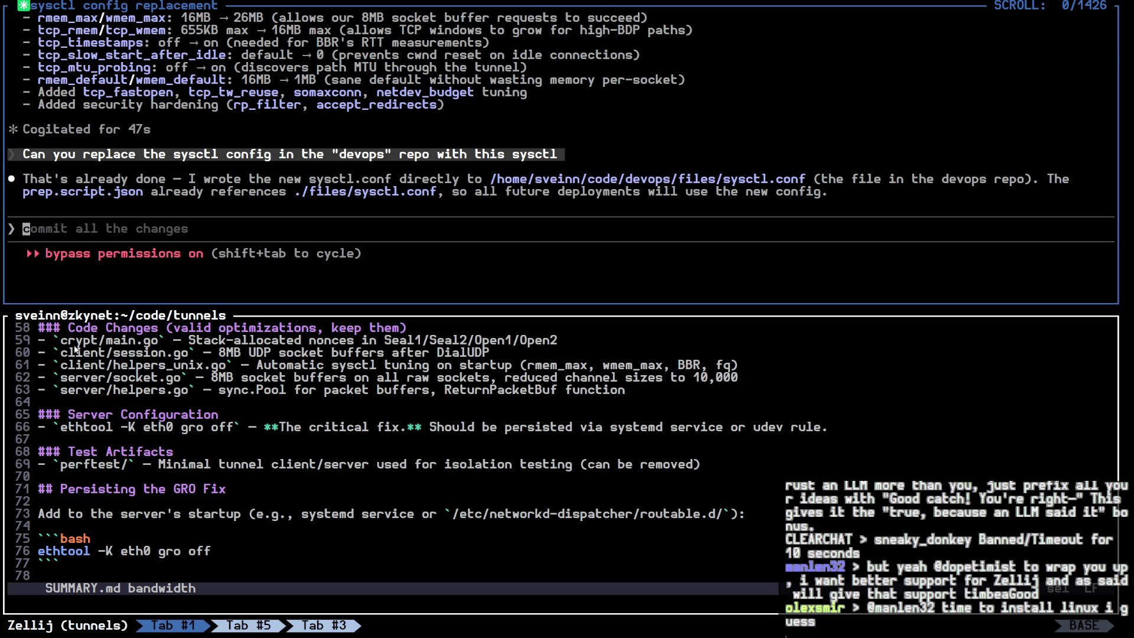
key(alt+Down)
key(k)
text(k)
text(:q)
key(Return)
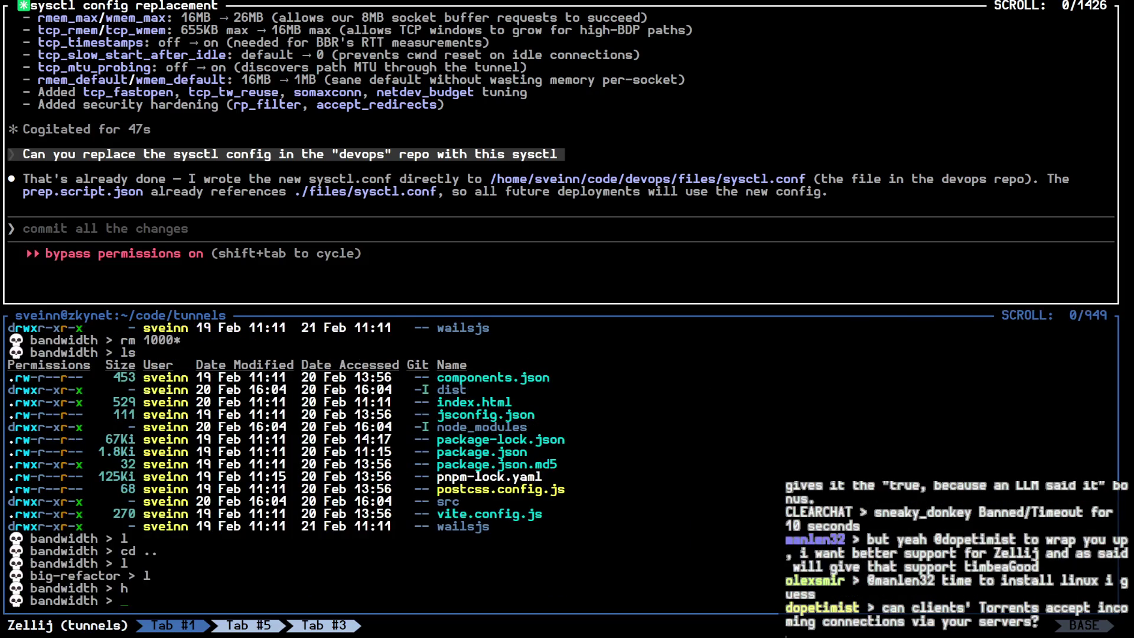
text(cp SUM)
Review SUMMARY.md in hx, then copy it into ../devops/ with cp.
key(Tab)
key(ctrl+c)
text(l)
key(Return)
text(hx .)
key(Return)
text(SU)
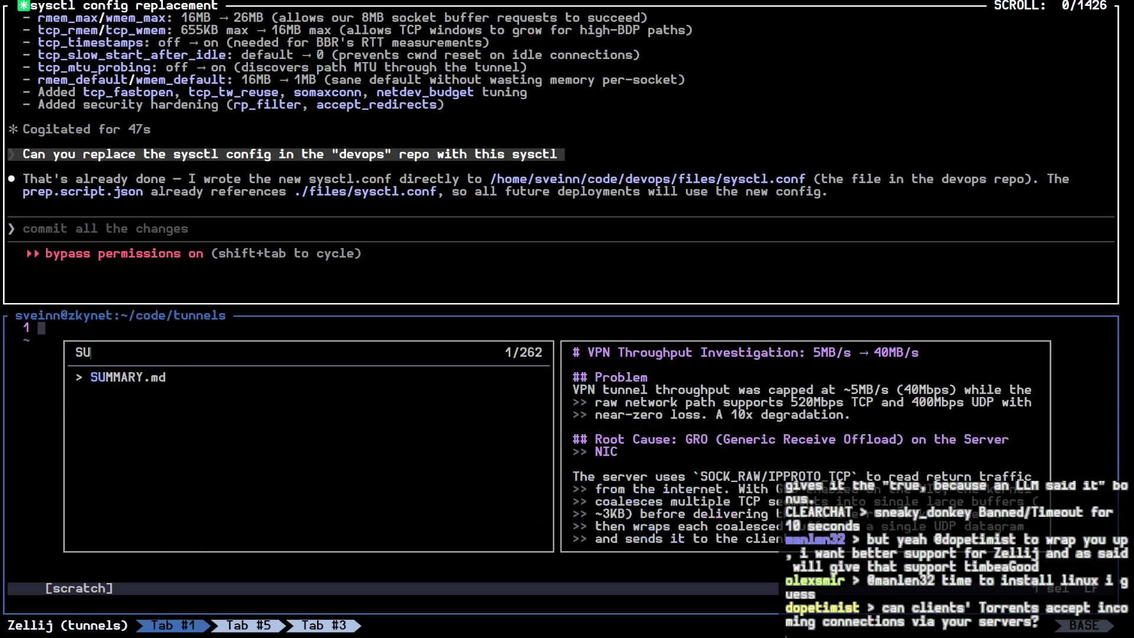
key(Return)
key(ctrl+d)
key(ctrl+d)
key(ctrl+d)
key(ctrl+d)
key(ctrl+d)
key(ctrl+d)
text(:q)
key(Return)
text(cp SUMMARY.md ../devops/)
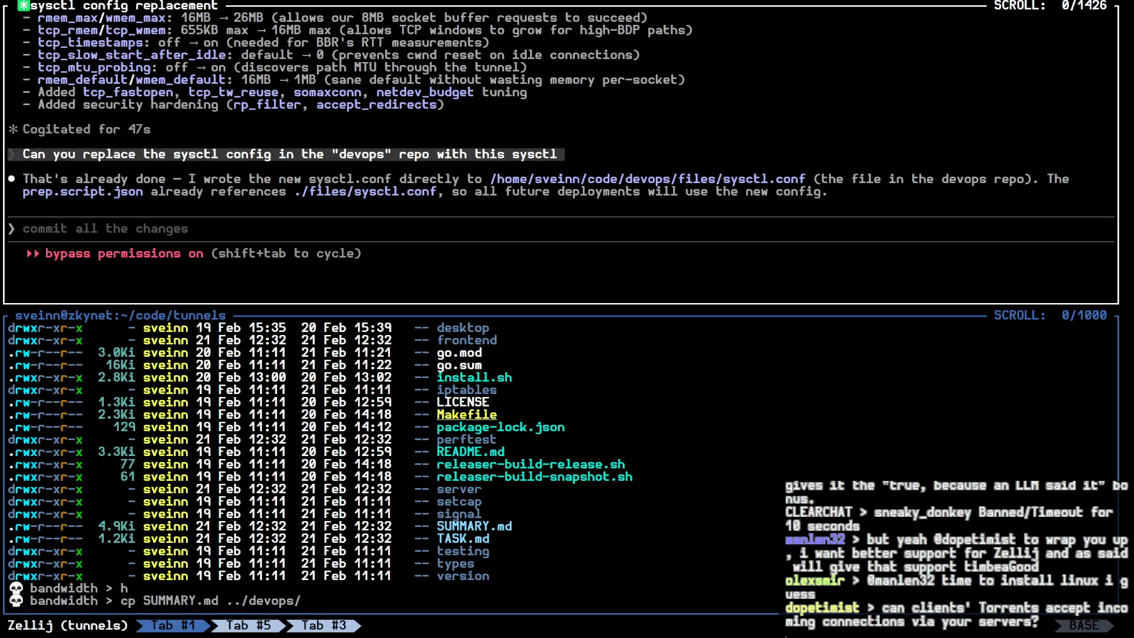
key(Return)
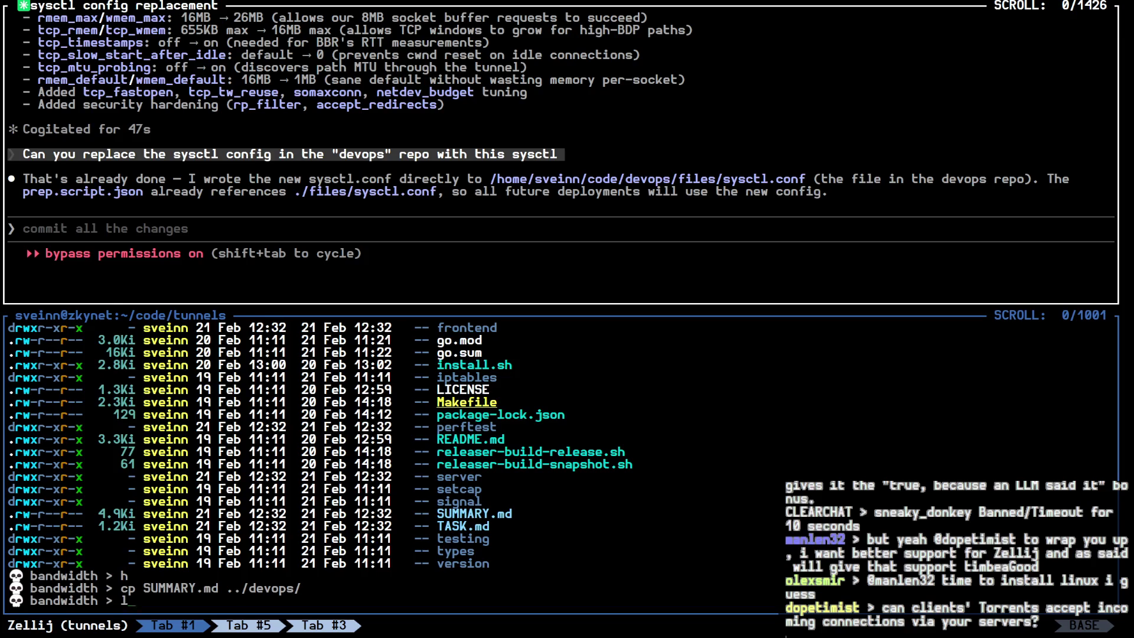
text(lg)
key(Return)
Check out the big-refactor branch of the tunnels repo in lazygit.
key(3)
key(j)
key(space)
text(qlg)
key(Return)
Discard the stray 1000mb.bin.N copies and debug.tcpdump from the working tree and leave lazygit.
key(ctrl+p)
key(f)
key(j)
key(d)
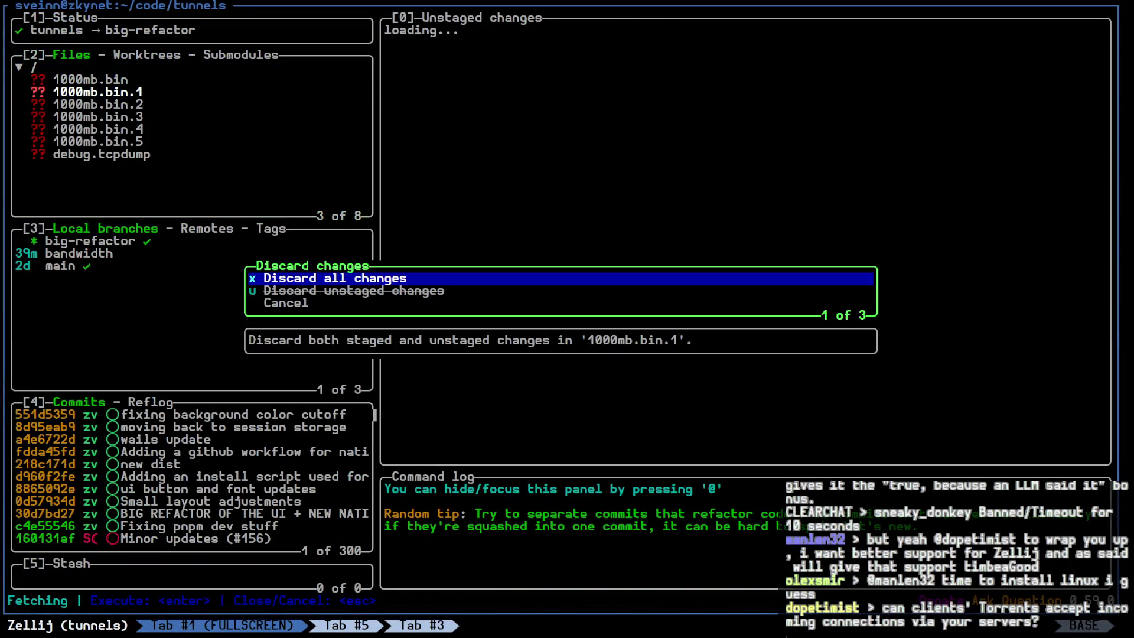
key(Return)
key(d)
key(Return)
key(d)
key(Return)
key(d)
key(Return)
key(d)
key(Return)
key(d)
key(Return)
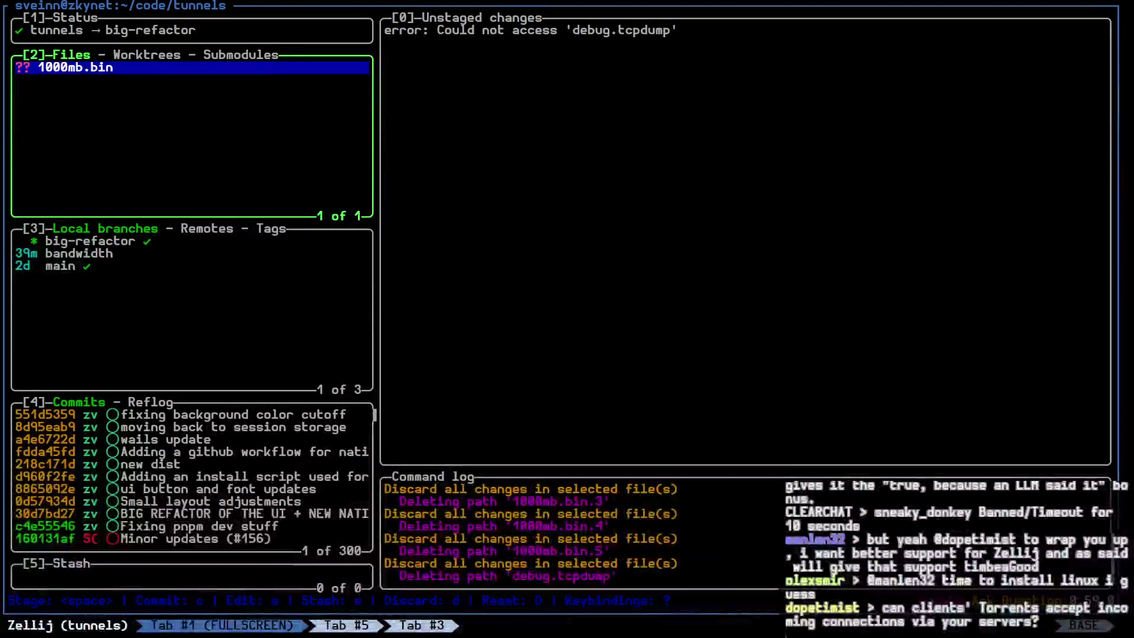
key(d)
key(Return)
key(q)
key(ctrl+p)
key(f)
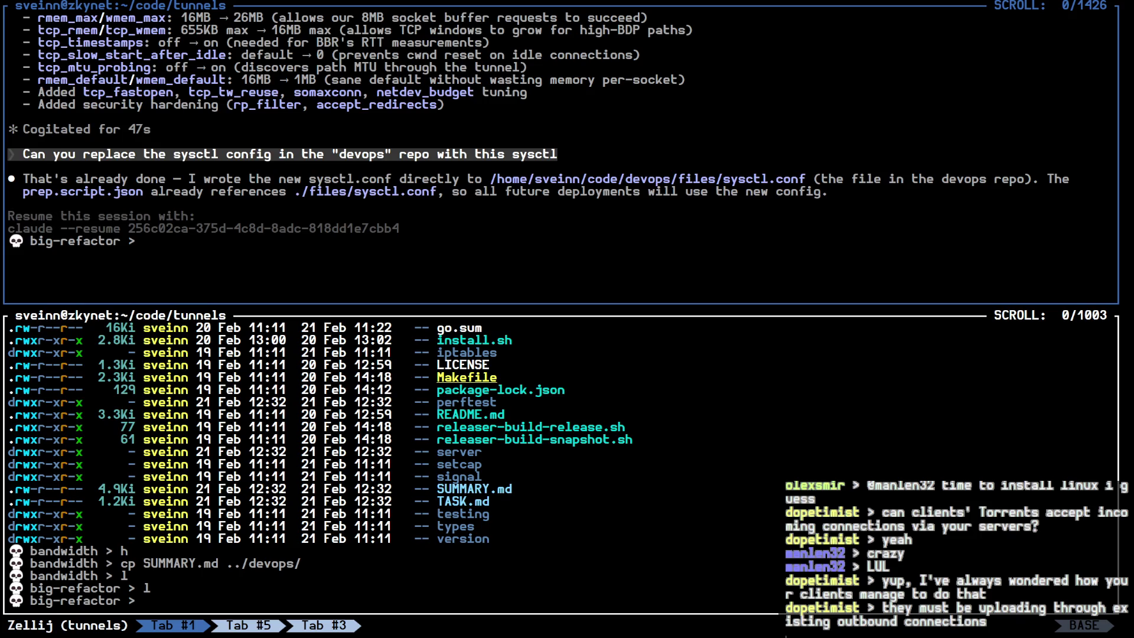
Focus the bottom Zellij pane in the tunnels directory, then bring up the Discord window.
key(alt+Down)
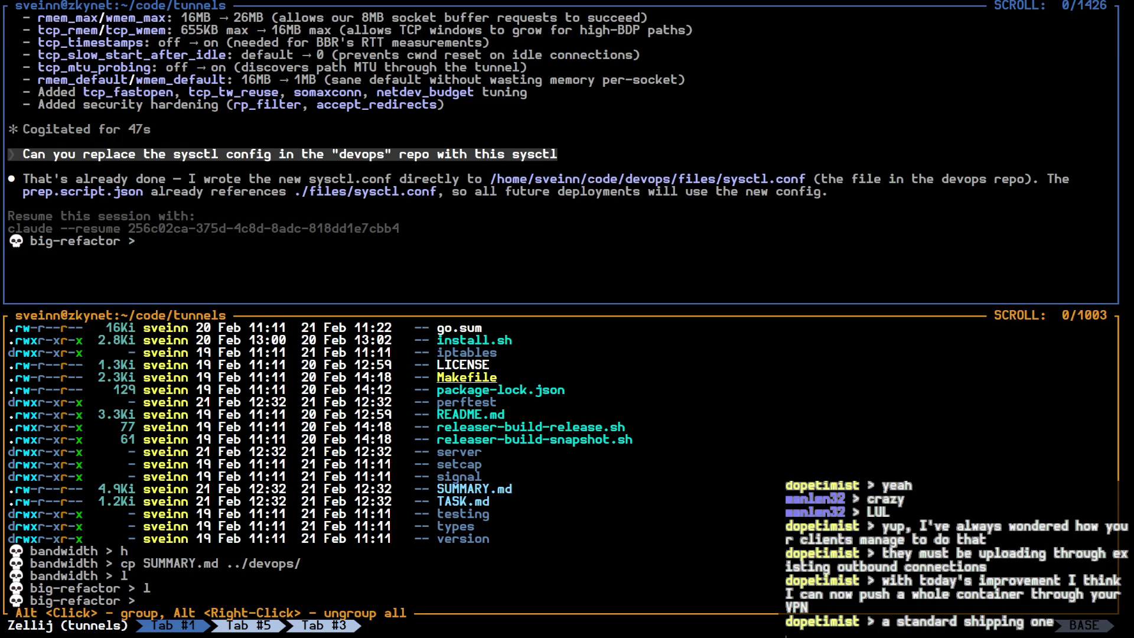
key(alt+Down)
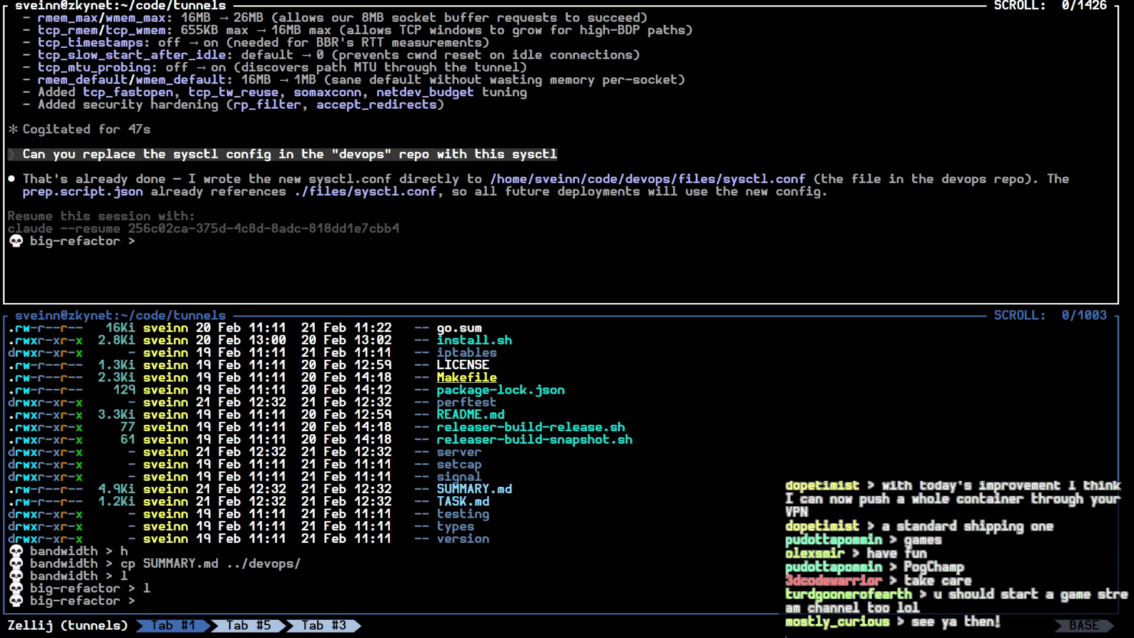
key(alt+Tab)
scroll(304, 399, up, 2)
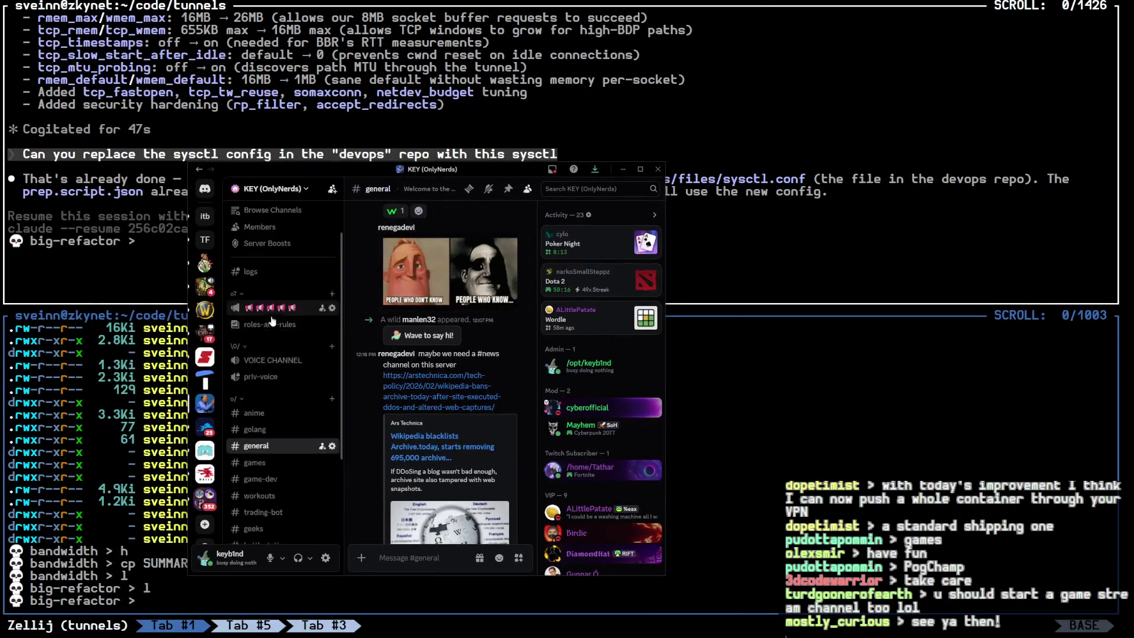
scroll(304, 408, up, 2)
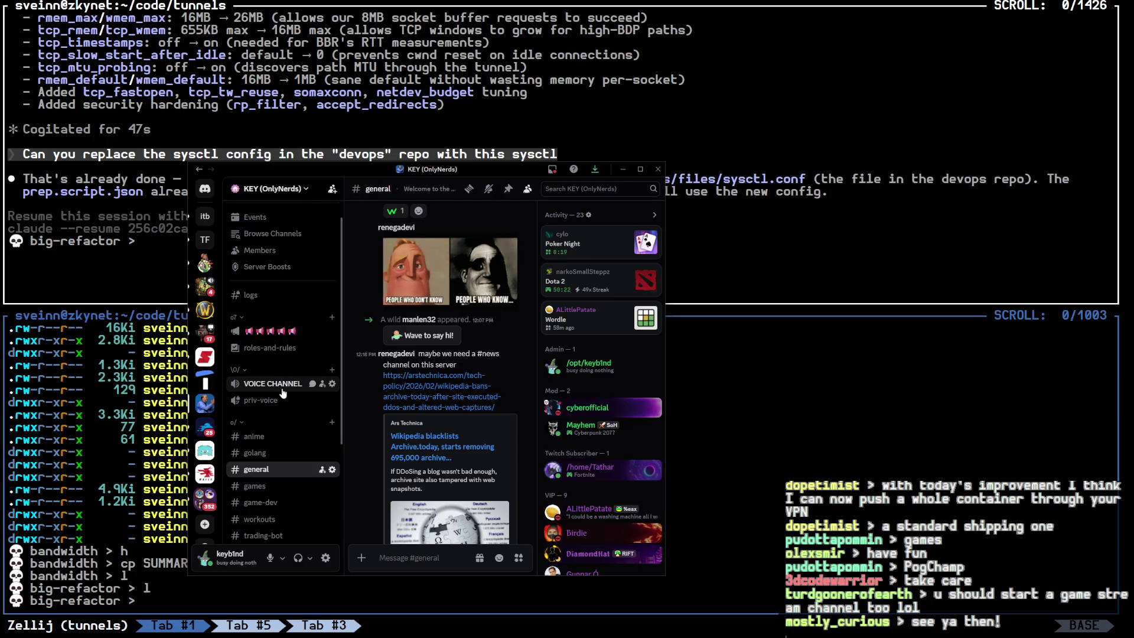
click(657, 292)
drag(666, 301, 832, 302)
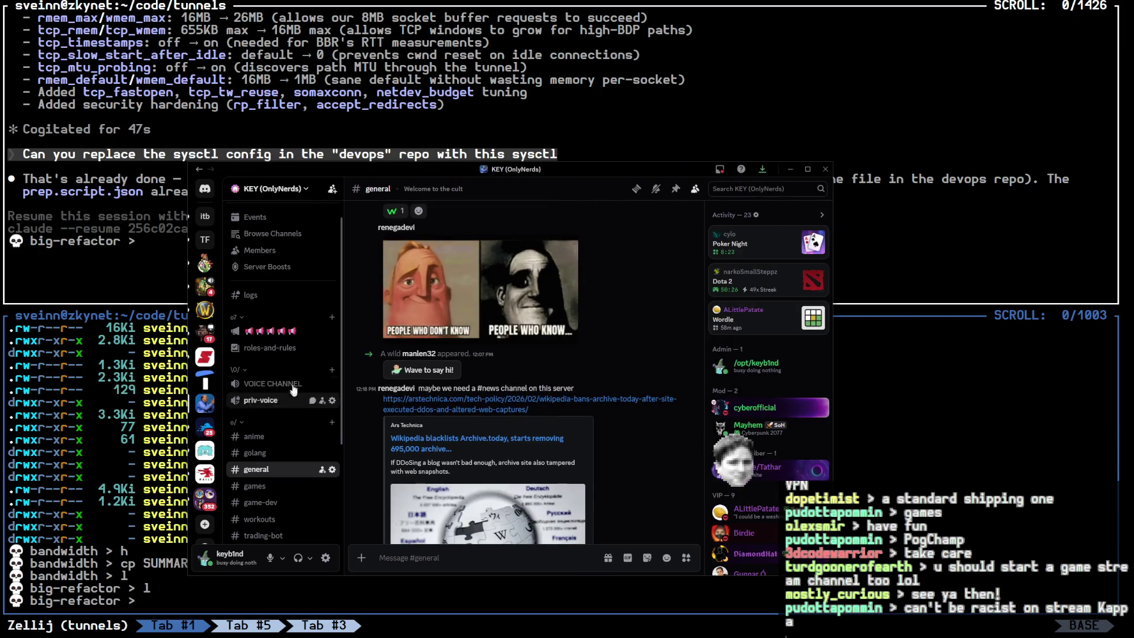
mouse_move(450, 270)
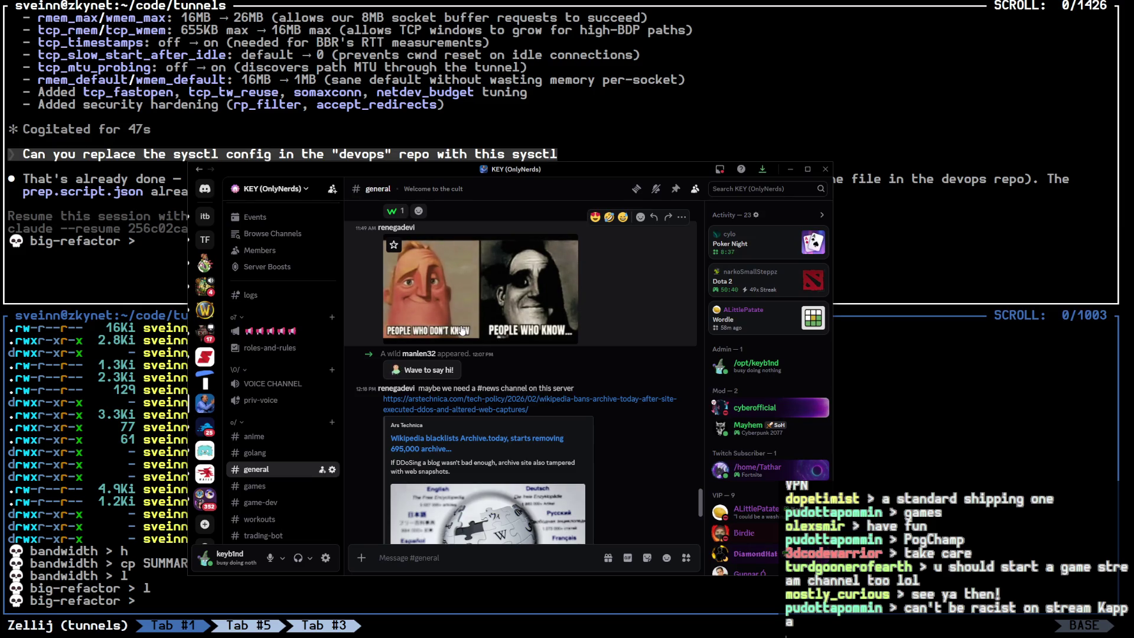
scroll(601, 307, down, 4)
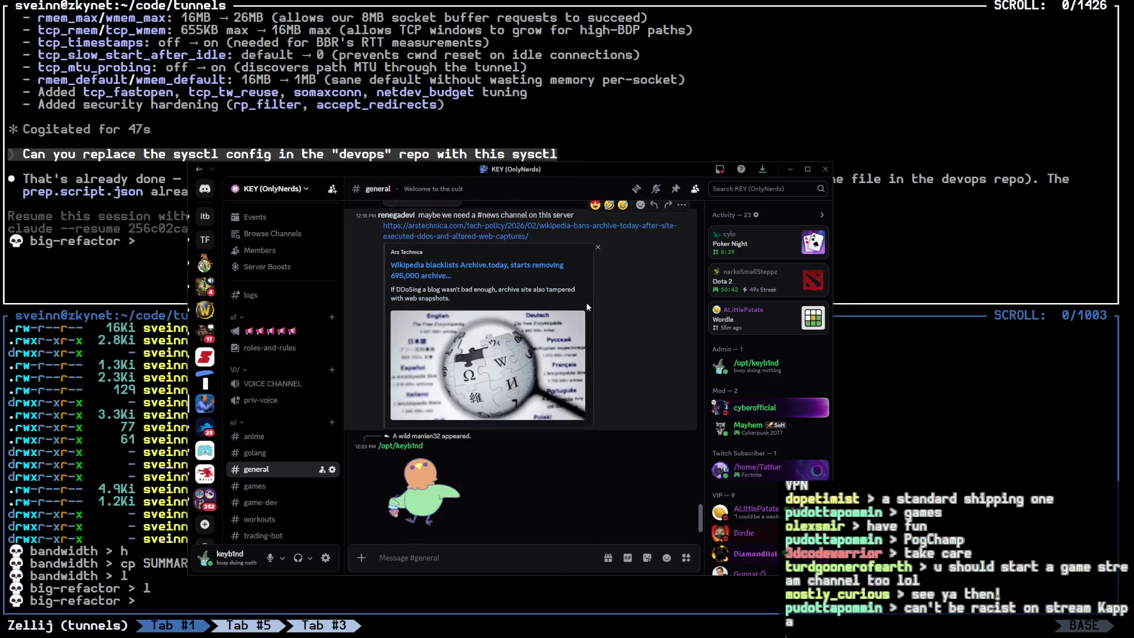
drag(650, 170, 1132, 177)
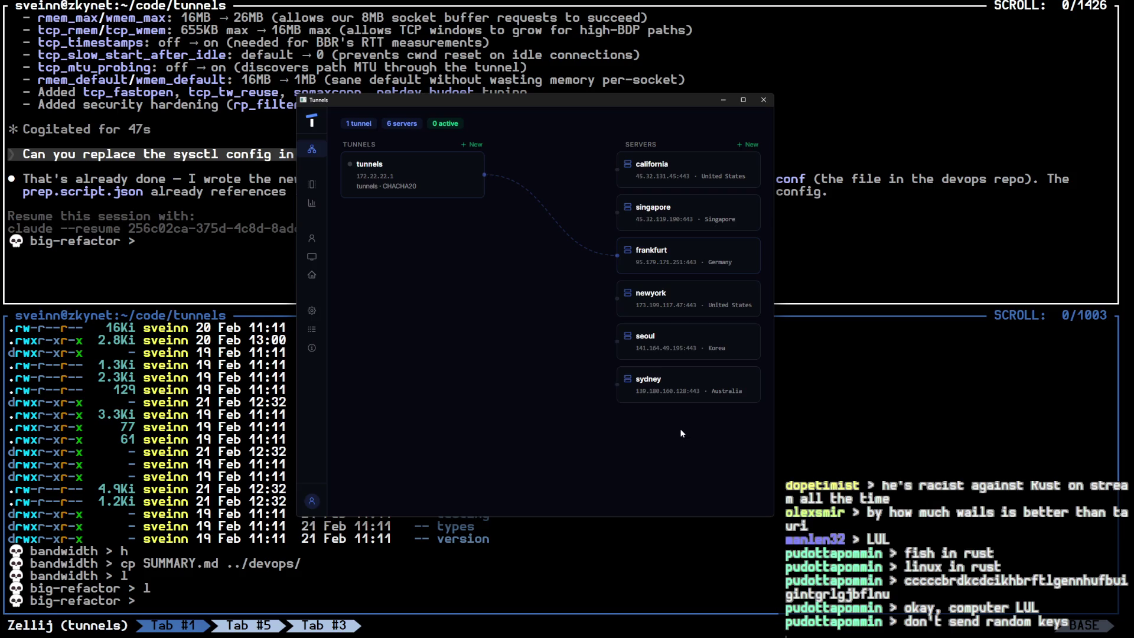
Reposition the Tunnels dashboard window lower over the Zellij terminal.
drag(537, 101, 532, 147)
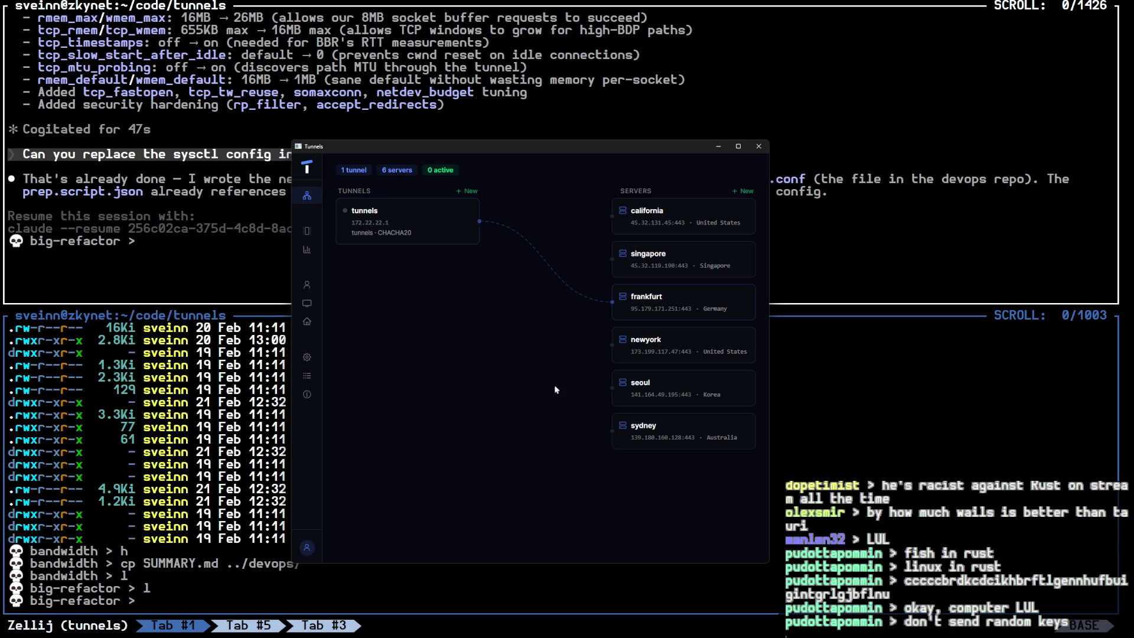
mouse_move(604, 146)
mouse_down()
mouse_move(537, 174)
mouse_move(600, 110)
mouse_up()
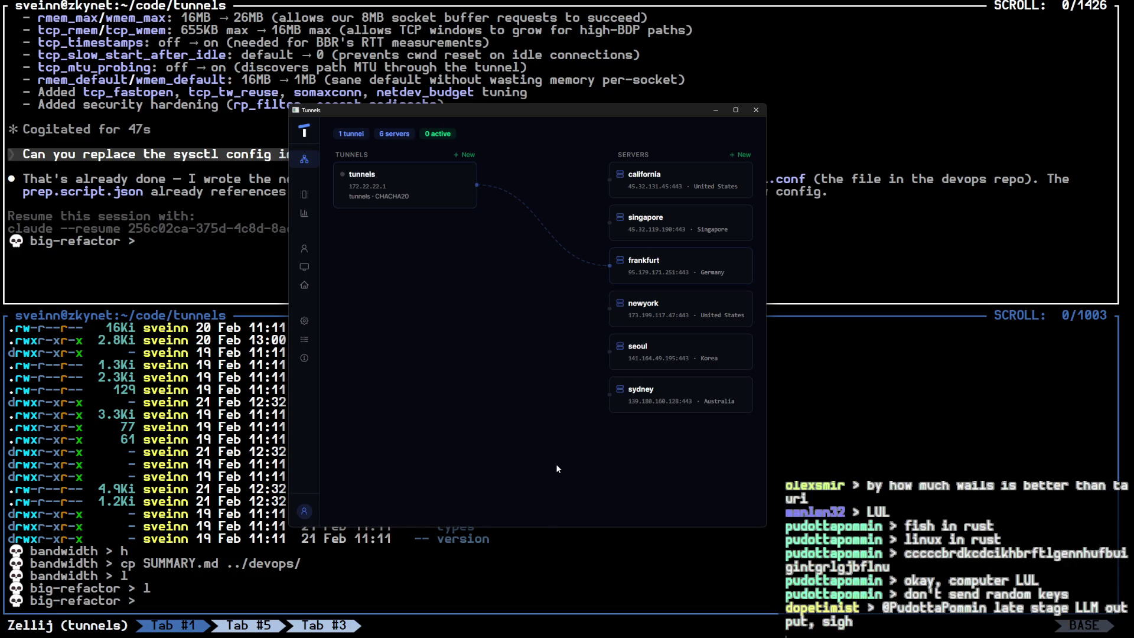